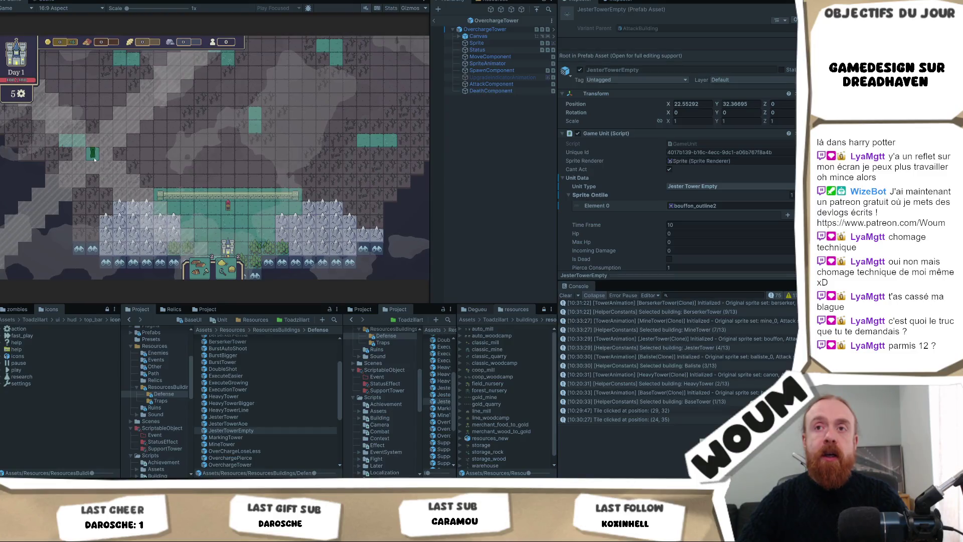
Step: Zoom and pan the Game view to centre the base wall
{"action": "scroll", "coordinate": [94, 159], "scroll_direction": "up", "scroll_amount": 1}
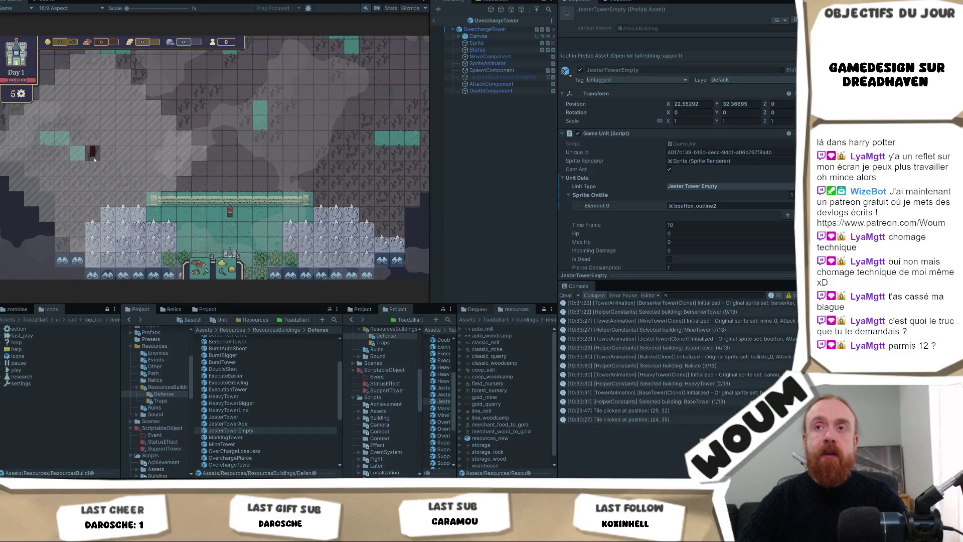
{"action": "left_click_drag", "start_coordinate": [74, 158], "coordinate": [82, 221]}
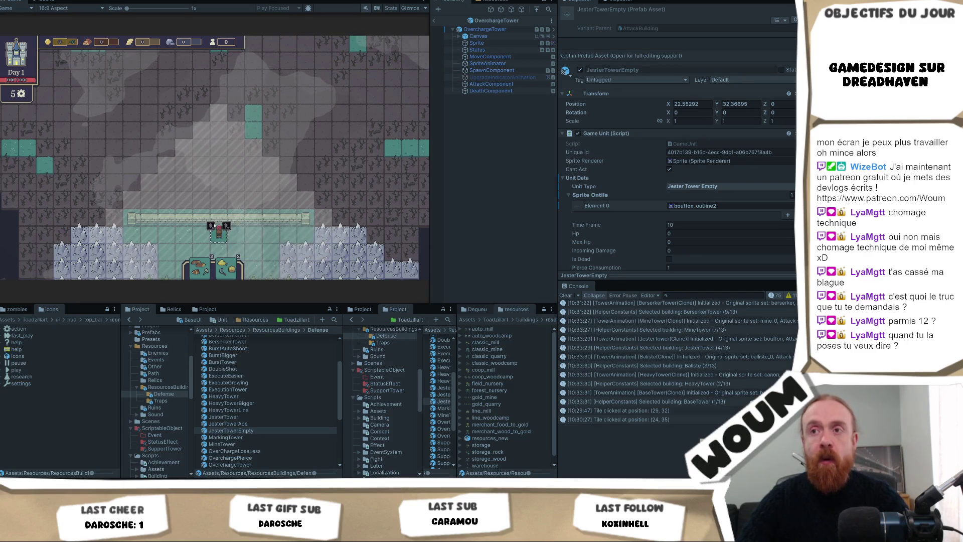
{"action": "scroll", "coordinate": [238, 221], "scroll_direction": "up", "scroll_amount": 3}
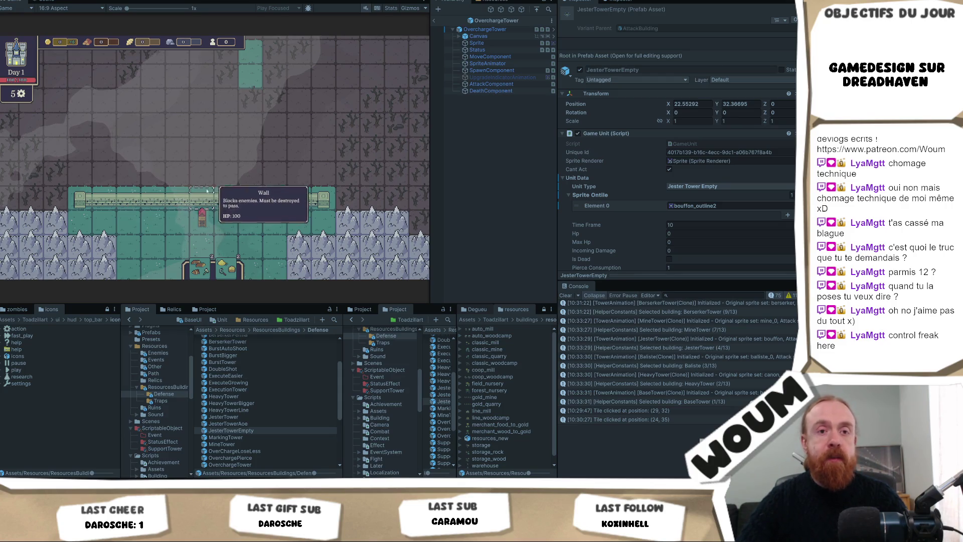
{"action": "scroll", "coordinate": [216, 203], "scroll_direction": "down", "scroll_amount": 2}
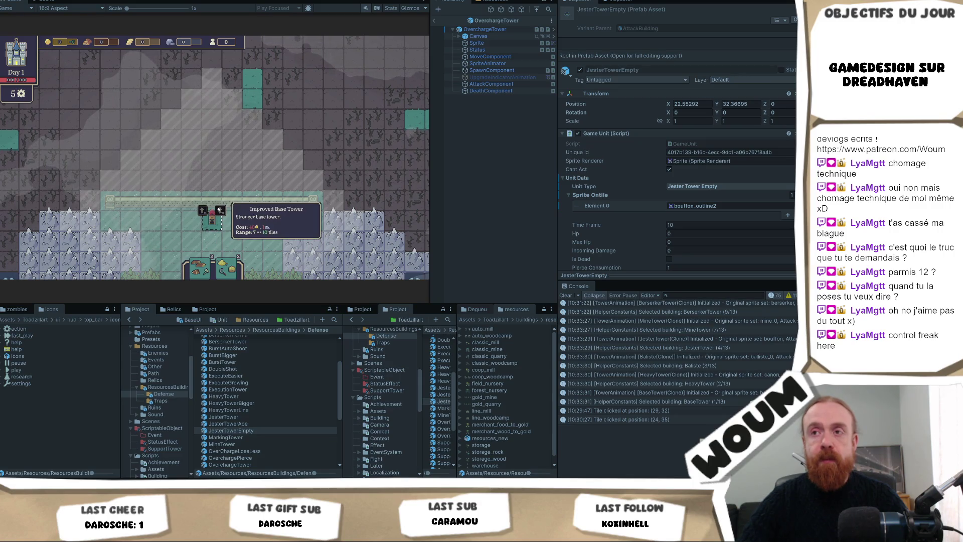
Step: Close the tower's upgrade options, then reselect the tower to show its range and upgrade choices
{"action": "left_click", "coordinate": [202, 209]}
{"action": "scroll", "coordinate": [177, 217], "scroll_direction": "down", "scroll_amount": 2}
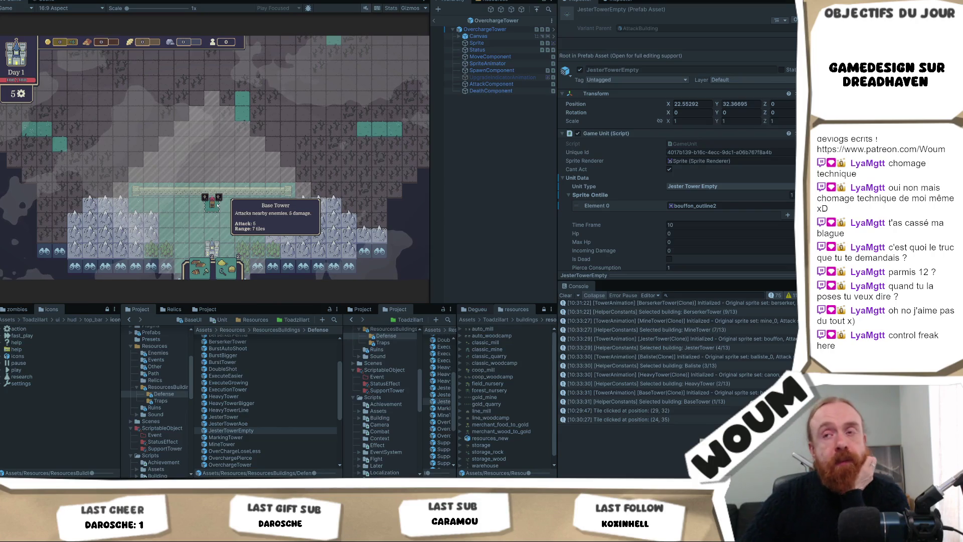
{"action": "scroll", "coordinate": [220, 201], "scroll_direction": "up", "scroll_amount": 1}
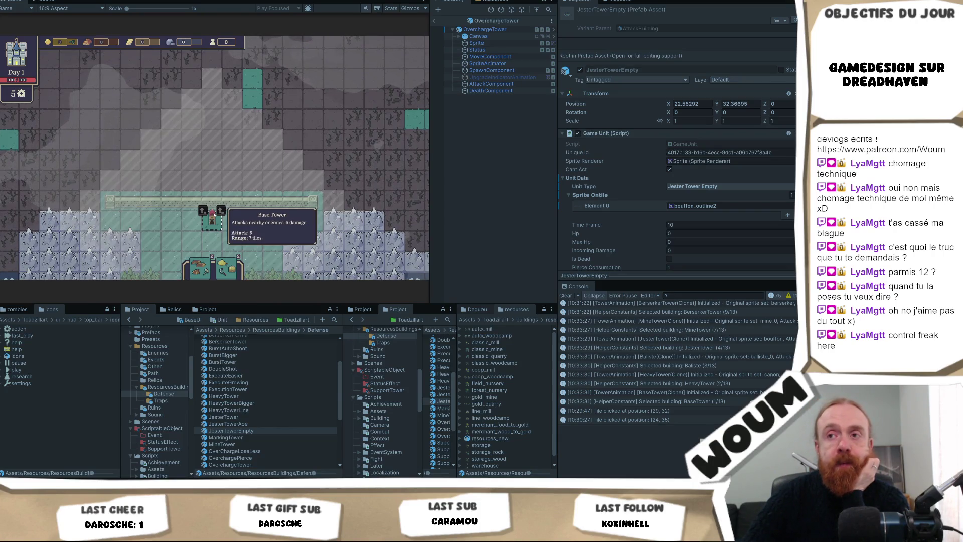
{"action": "left_click", "coordinate": [209, 213]}
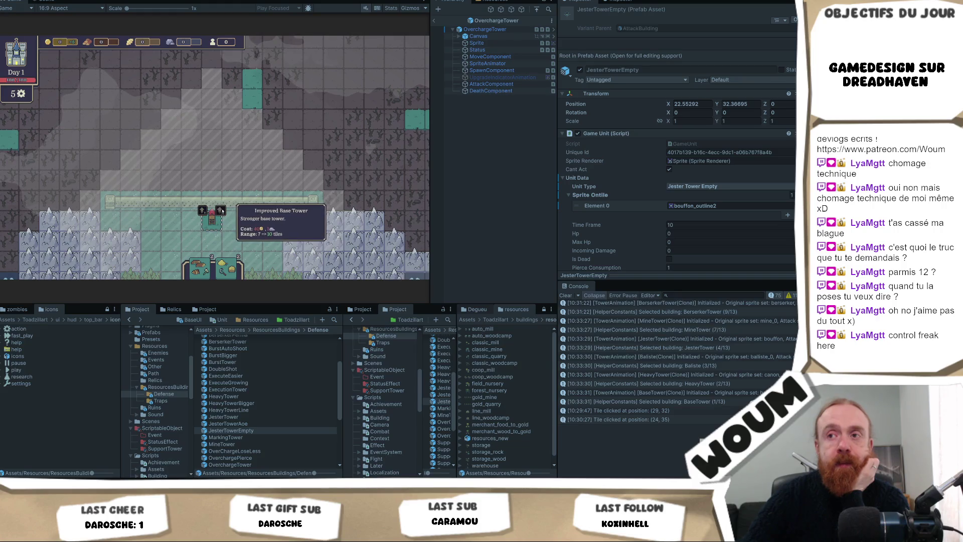
{"action": "left_click", "coordinate": [212, 219]}
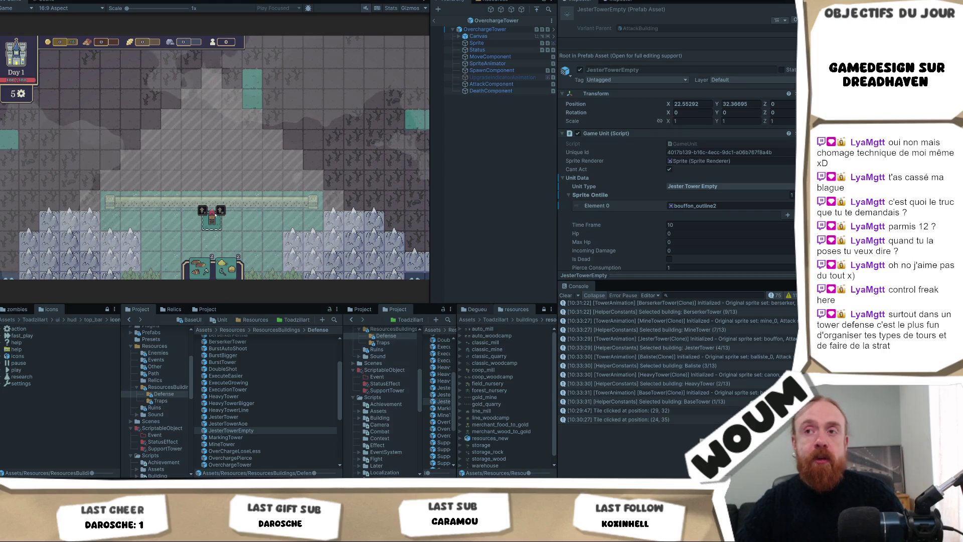
Step: Cancel the placement preview, bring back the Double Shot Tower preview with key 1, then deselect the tower
{"action": "right_click", "coordinate": [162, 202]}
{"action": "key", "text": "1"}
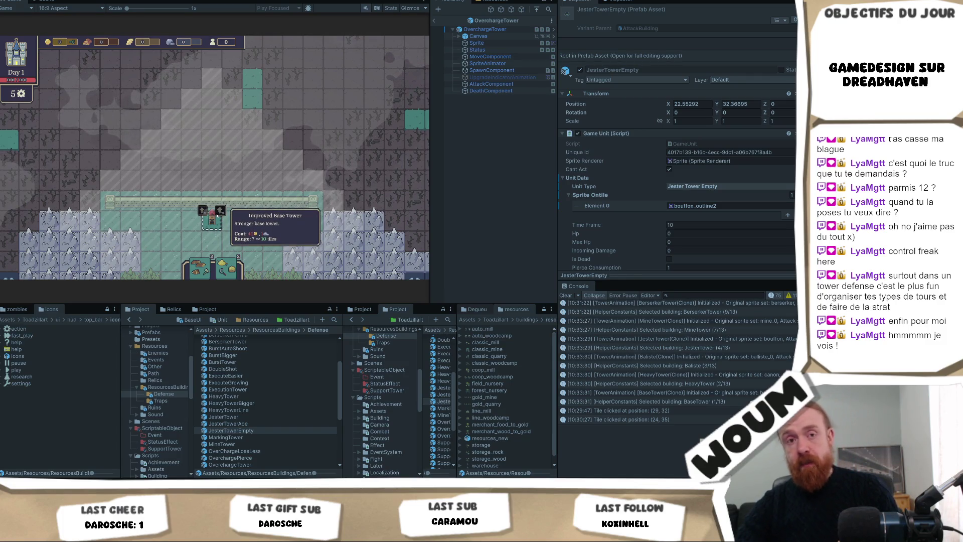
{"action": "left_click", "coordinate": [217, 215]}
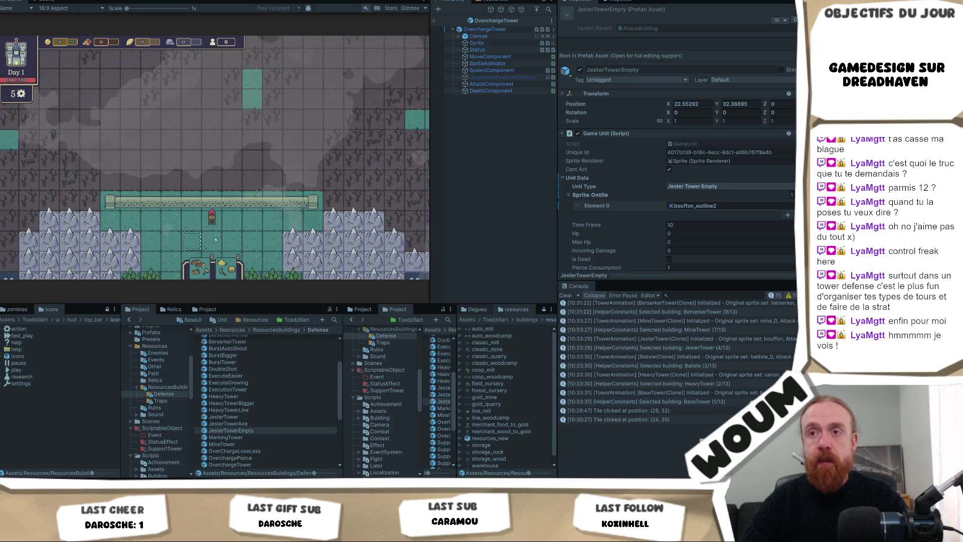
Step: Reselect the tower to show its upgrades, including Double Shot Tower (two shots, 2 targets)
{"action": "mouse_move", "coordinate": [202, 211]}
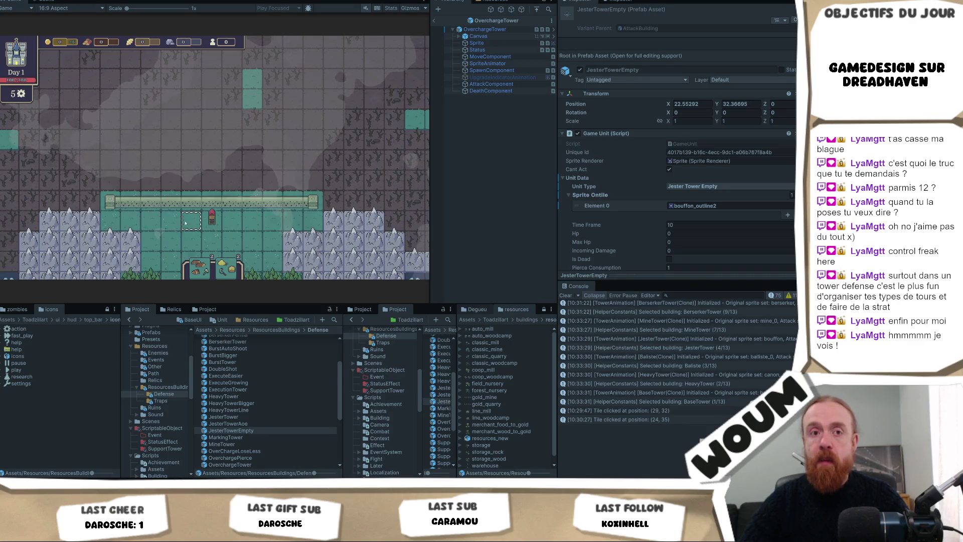
{"action": "scroll", "coordinate": [190, 227], "scroll_direction": "down", "scroll_amount": 2}
{"action": "scroll", "coordinate": [189, 226], "scroll_direction": "up", "scroll_amount": 2}
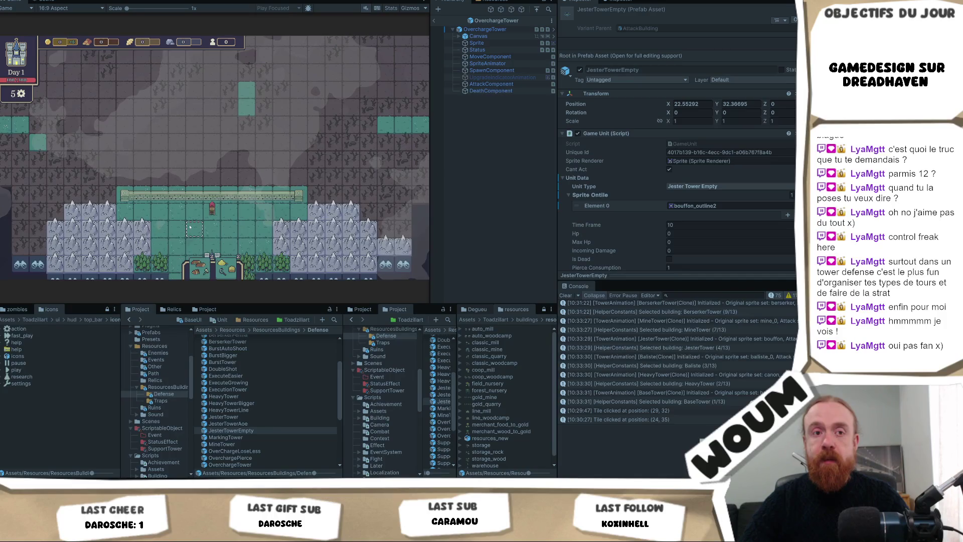
{"action": "left_click", "coordinate": [212, 230]}
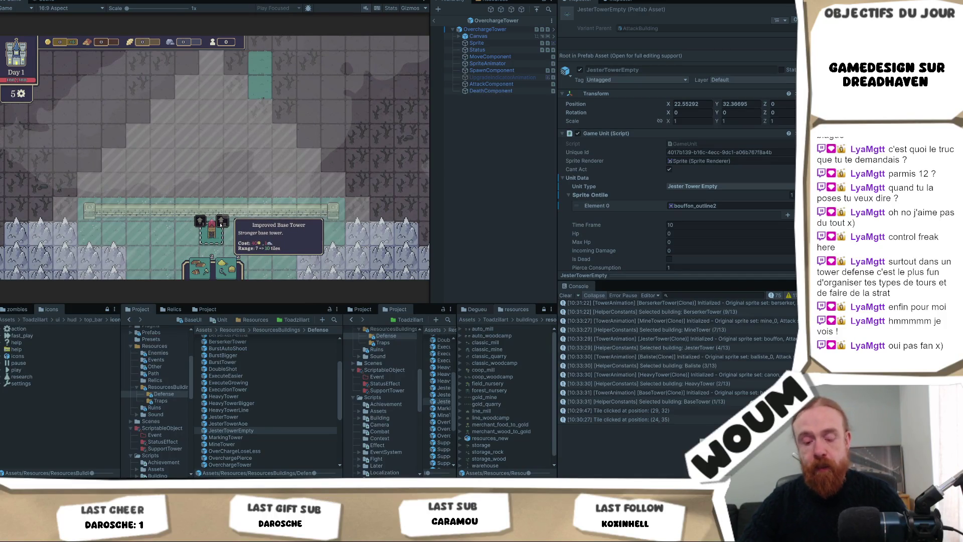
{"action": "left_click", "coordinate": [224, 227]}
{"action": "left_click", "coordinate": [211, 230]}
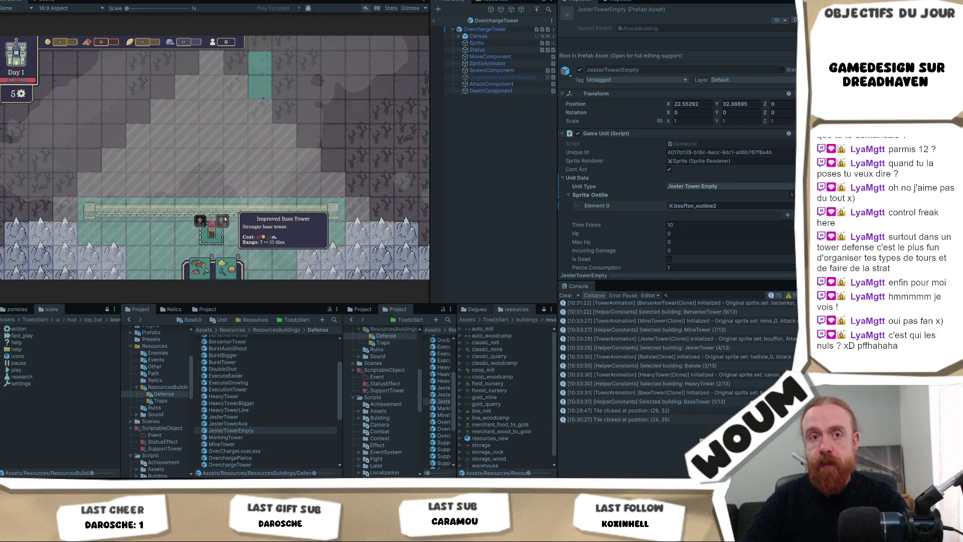
{"action": "scroll", "coordinate": [224, 219], "scroll_direction": "down", "scroll_amount": 2}
{"action": "scroll", "coordinate": [224, 219], "scroll_direction": "up", "scroll_amount": 2}
{"action": "left_click", "coordinate": [211, 217]}
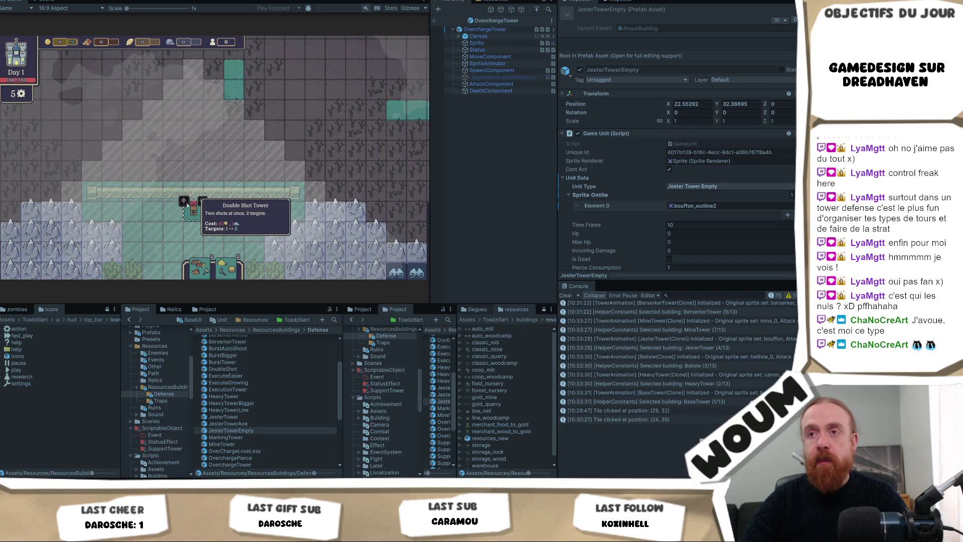
Step: Deselect the tower and pan the map down to reveal the castle below the wall
{"action": "left_click", "coordinate": [168, 218]}
{"action": "scroll", "coordinate": [167, 217], "scroll_direction": "down", "scroll_amount": 5}
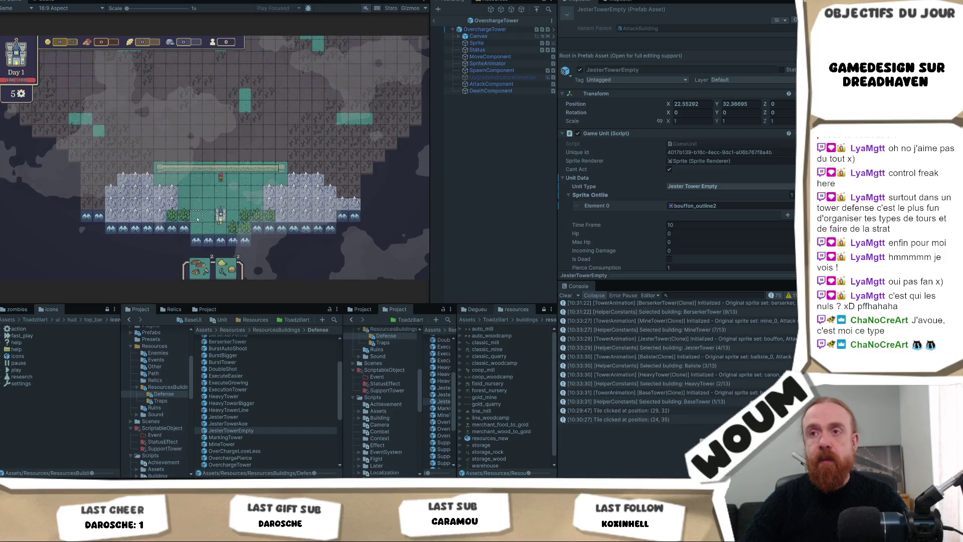
{"action": "key", "text": "w"}
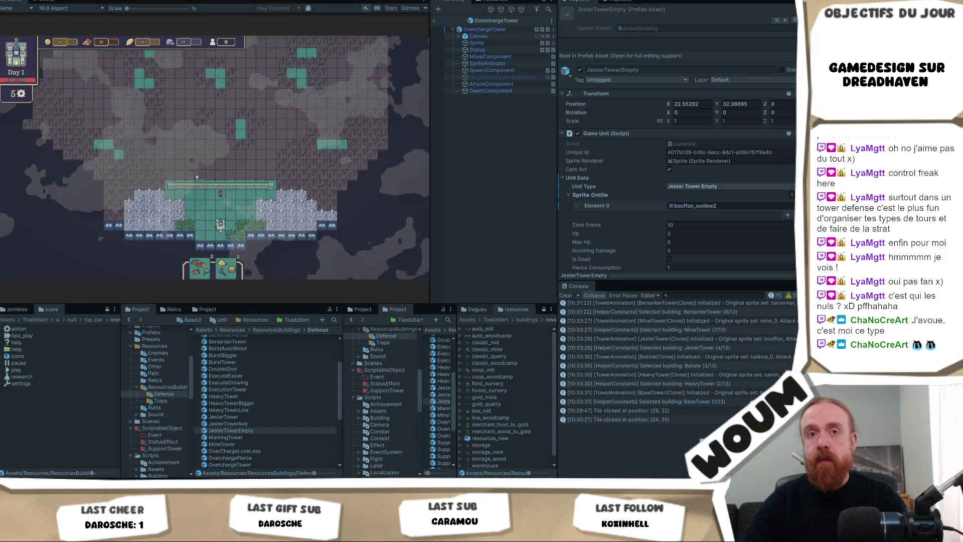
{"action": "scroll", "coordinate": [195, 194], "scroll_direction": "up", "scroll_amount": 4}
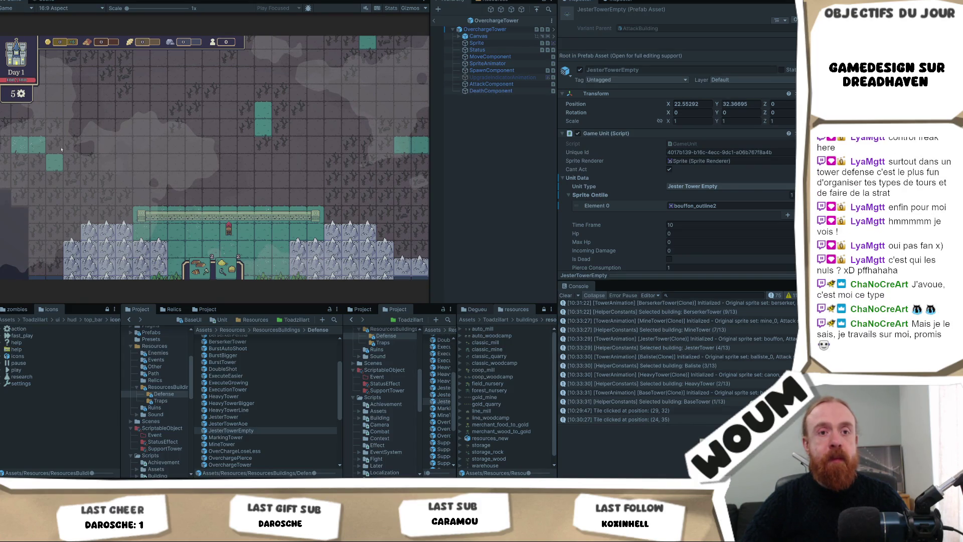
{"action": "left_click_drag", "start_coordinate": [292, 173], "coordinate": [281, 176]}
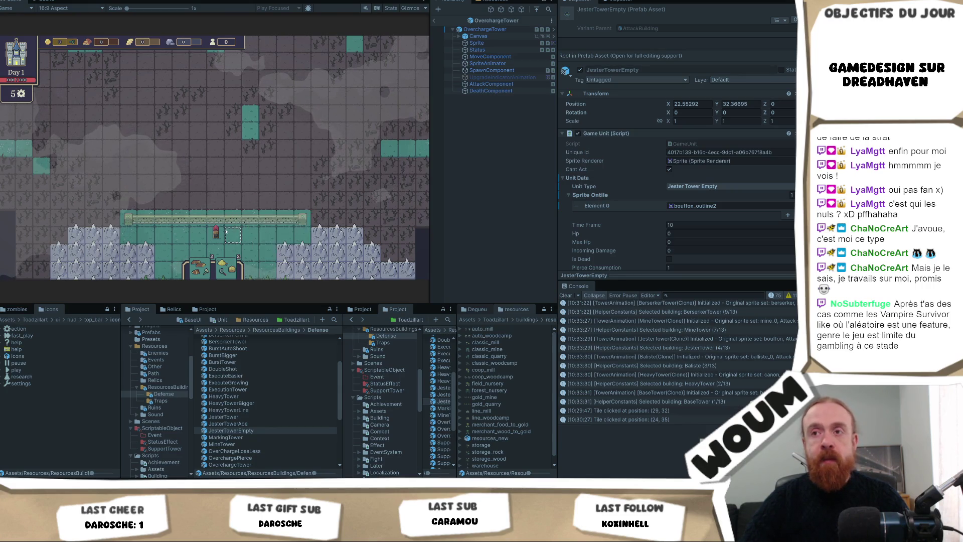
{"action": "mouse_move", "coordinate": [285, 222]}
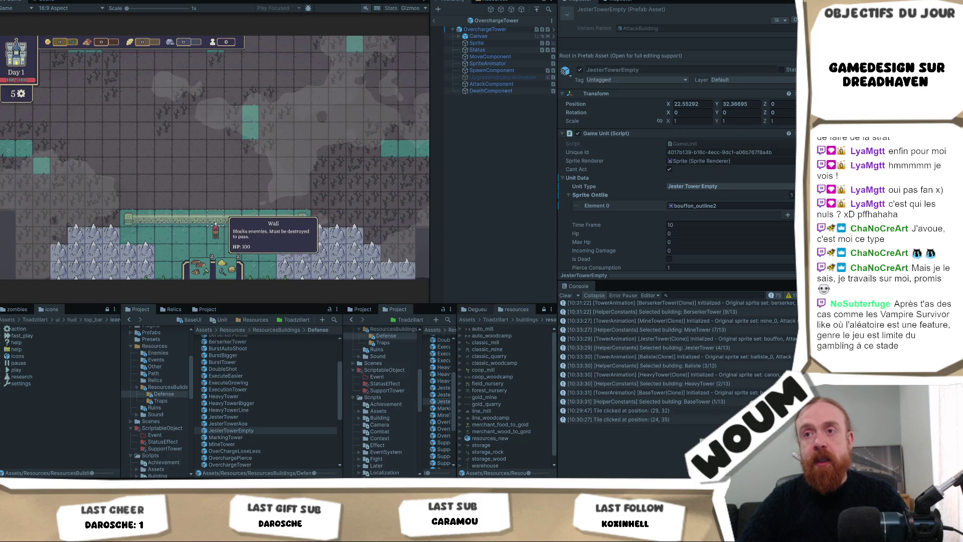
{"action": "mouse_move", "coordinate": [216, 225]}
{"action": "left_mouse_down"}
{"action": "mouse_move", "coordinate": [223, 121]}
{"action": "mouse_move", "coordinate": [244, 191]}
{"action": "left_mouse_up"}
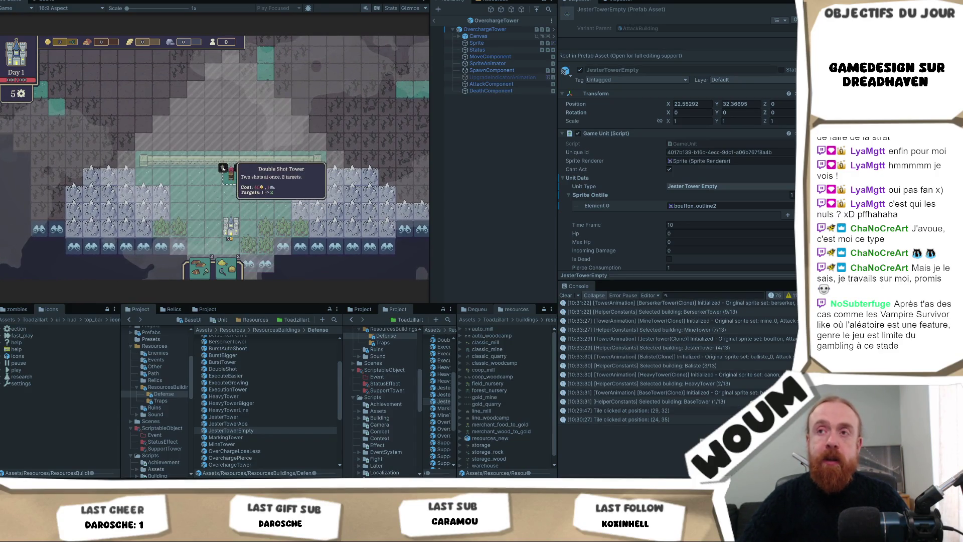
Step: Bring up the Notepad++ design notes, then select the wall tower to show its Improved Base Tower upgrade
{"action": "scroll", "coordinate": [222, 167], "scroll_direction": "up", "scroll_amount": 2}
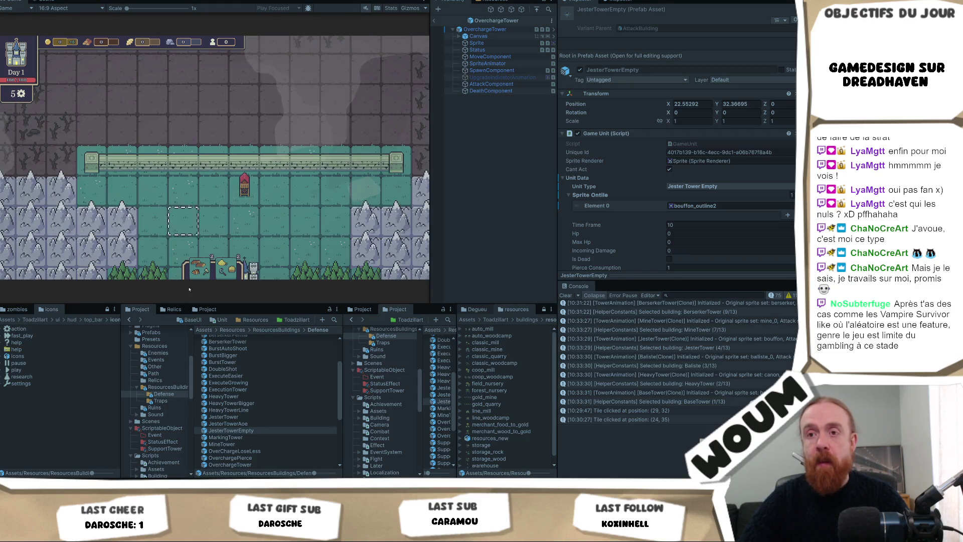
{"action": "key", "text": "alt+Tab"}
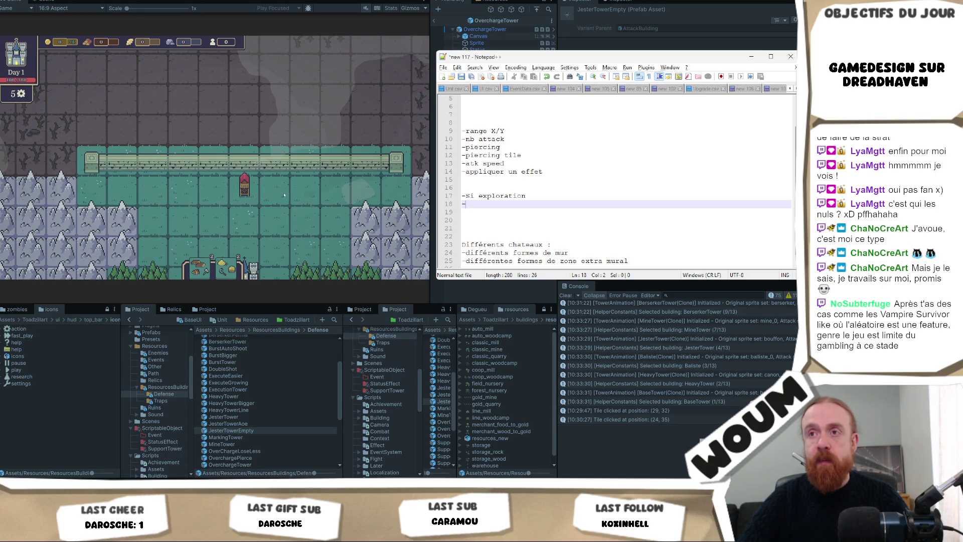
{"action": "left_click", "coordinate": [244, 196]}
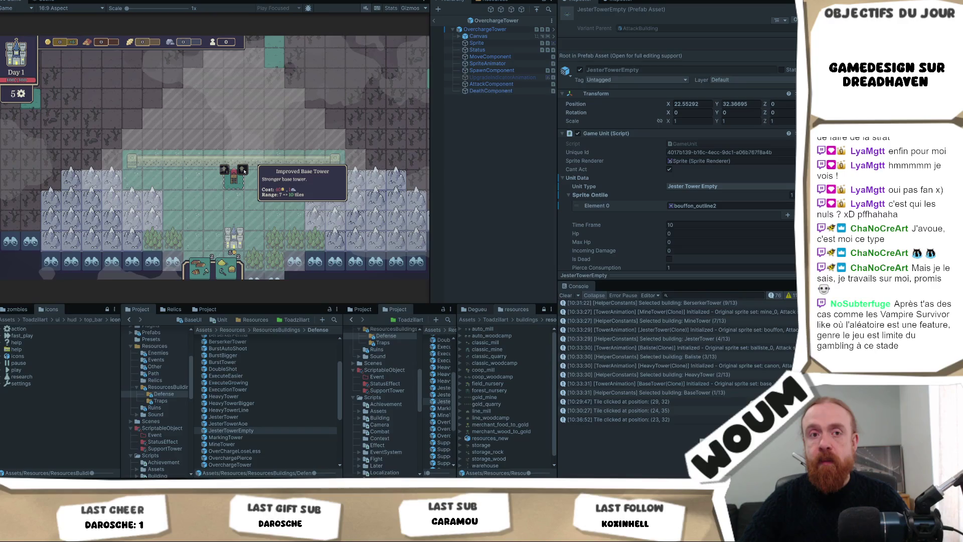
Step: Dismiss the tower's upgrade buttons and zoom in on the wall
{"action": "left_click", "coordinate": [243, 171]}
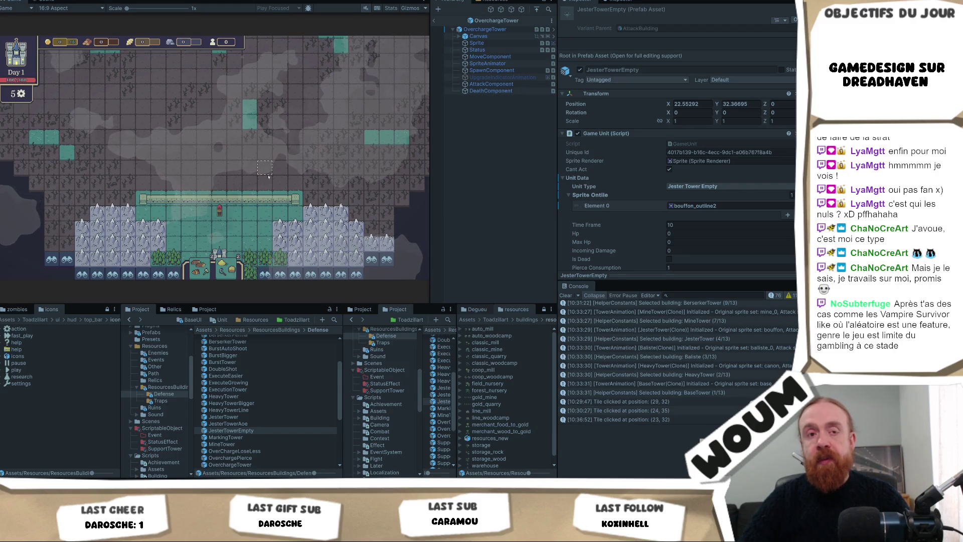
{"action": "mouse_move", "coordinate": [220, 208]}
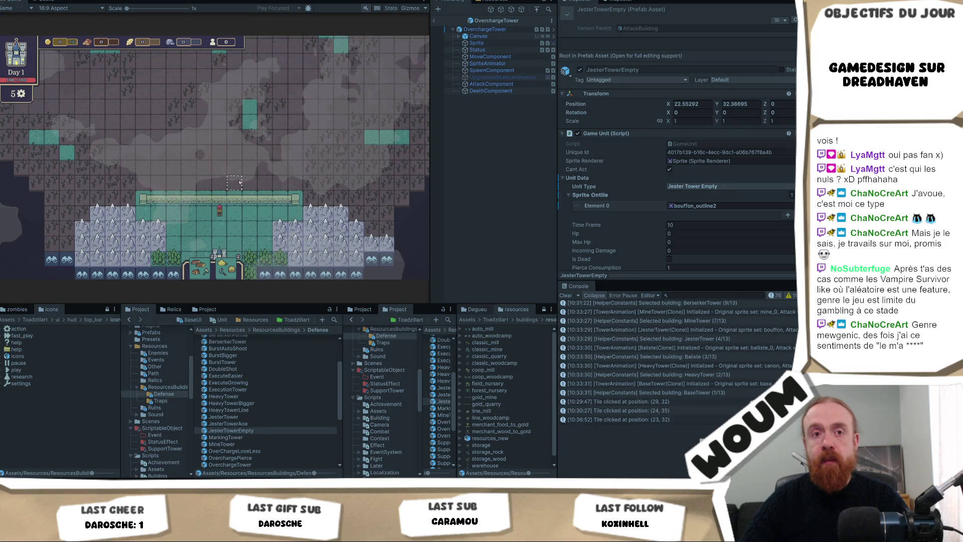
{"action": "scroll", "coordinate": [239, 183], "scroll_direction": "up", "scroll_amount": 2}
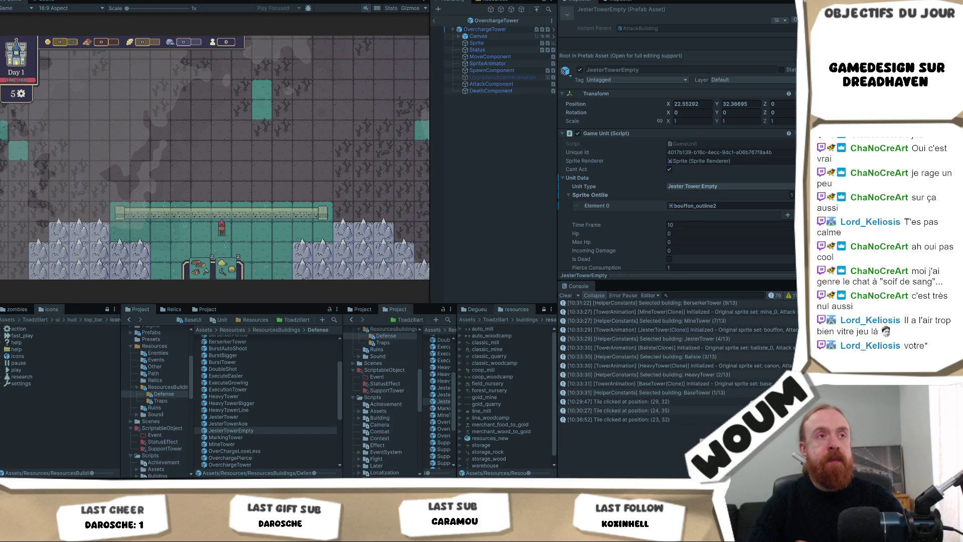
{"action": "left_click", "coordinate": [266, 193]}
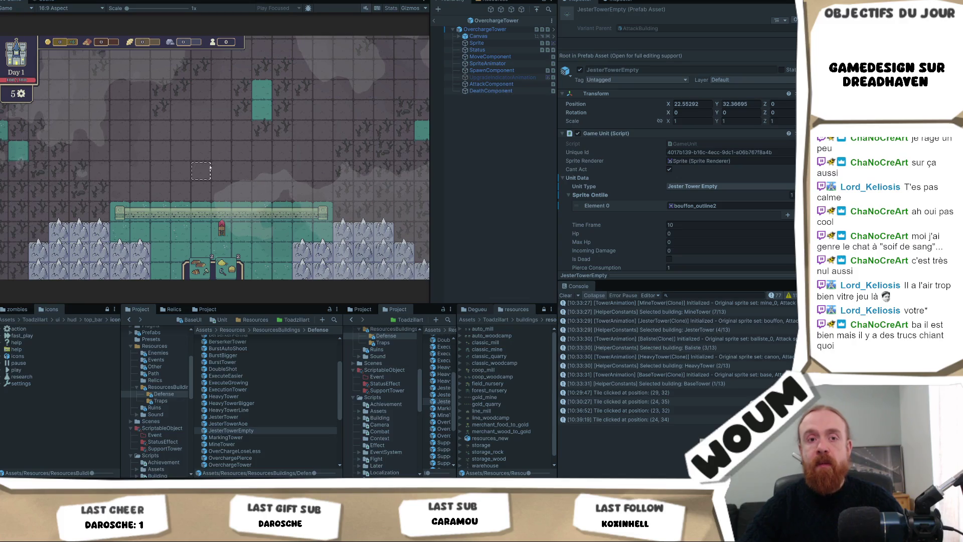
{"action": "scroll", "coordinate": [228, 191], "scroll_direction": "down", "scroll_amount": 2}
{"action": "scroll", "coordinate": [229, 189], "scroll_direction": "down", "scroll_amount": 1}
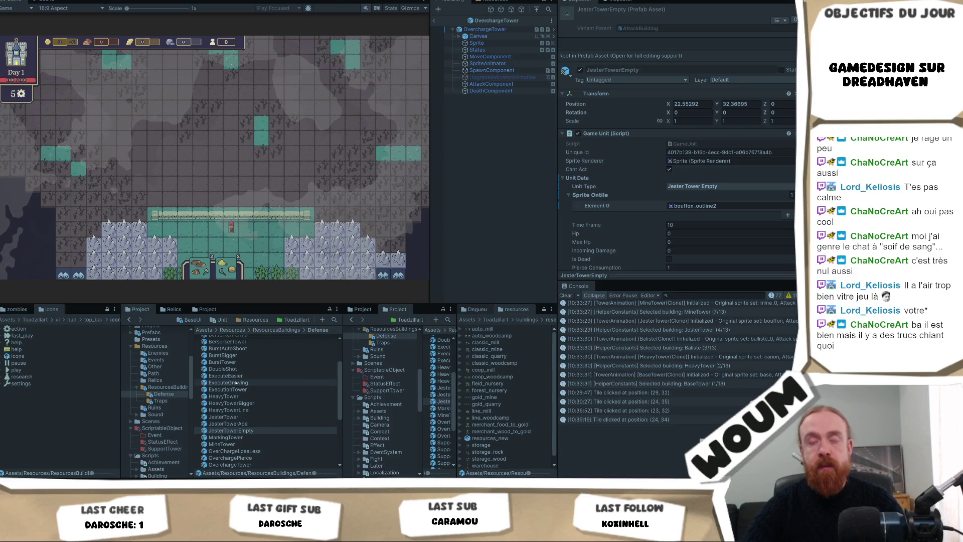
{"action": "scroll", "coordinate": [235, 382], "scroll_direction": "down", "scroll_amount": 2}
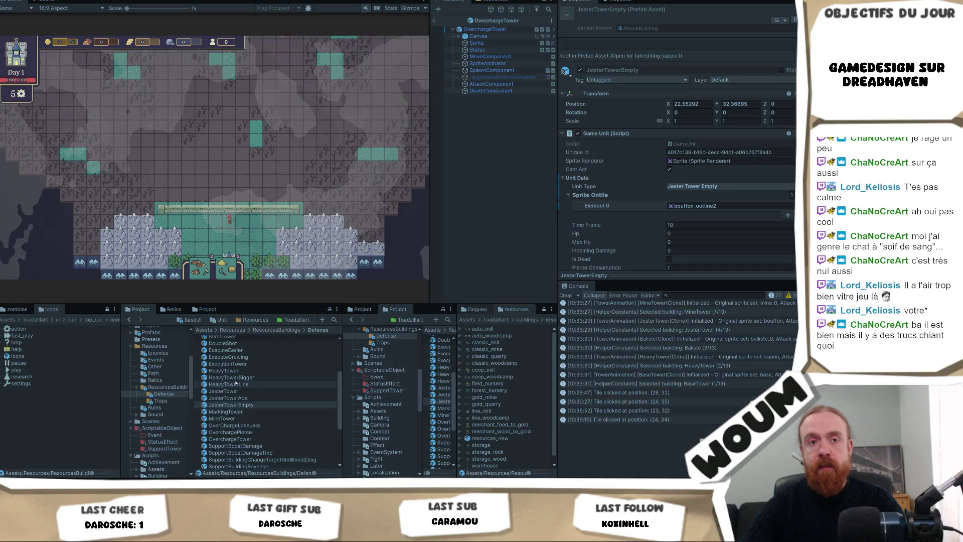
{"action": "scroll", "coordinate": [236, 382], "scroll_direction": "up", "scroll_amount": 3}
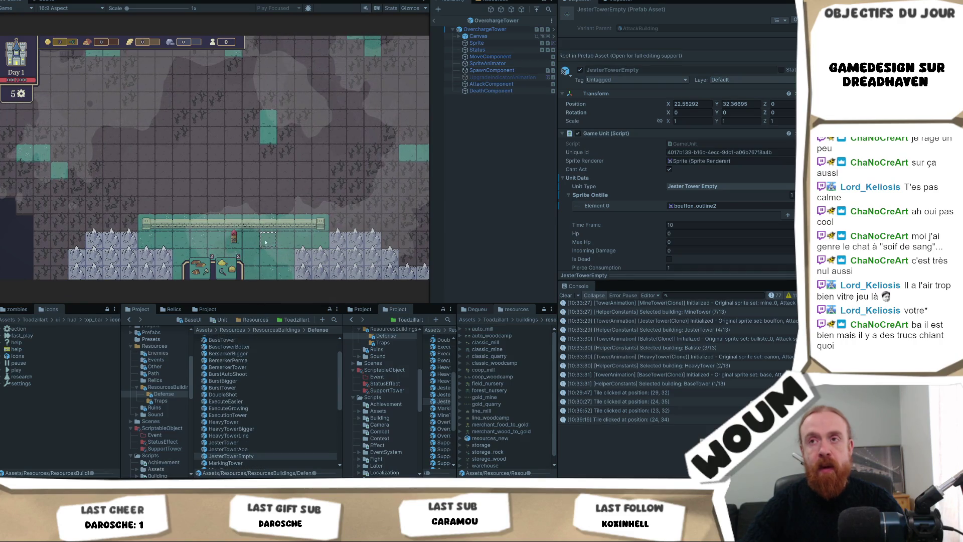
{"action": "left_click", "coordinate": [232, 239]}
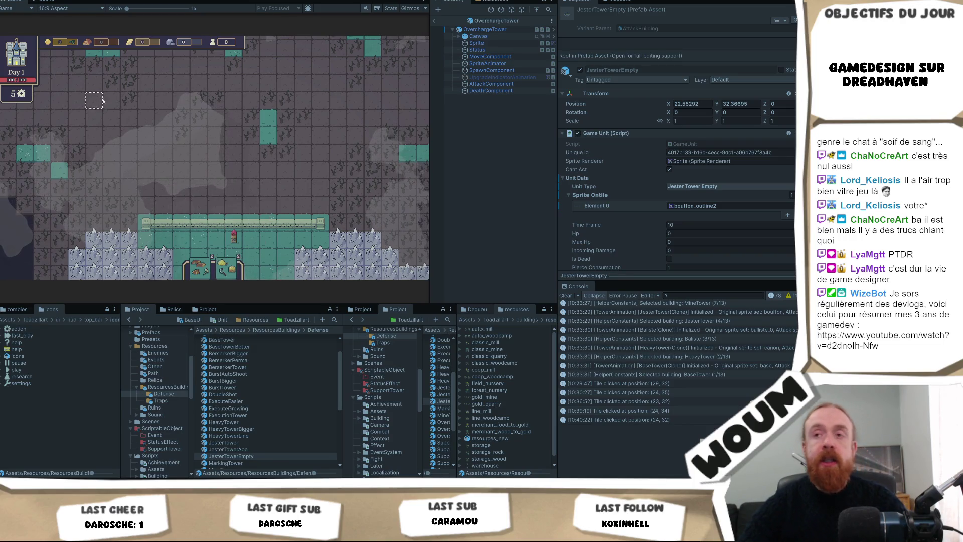
{"action": "scroll", "coordinate": [260, 229], "scroll_direction": "down", "scroll_amount": 1}
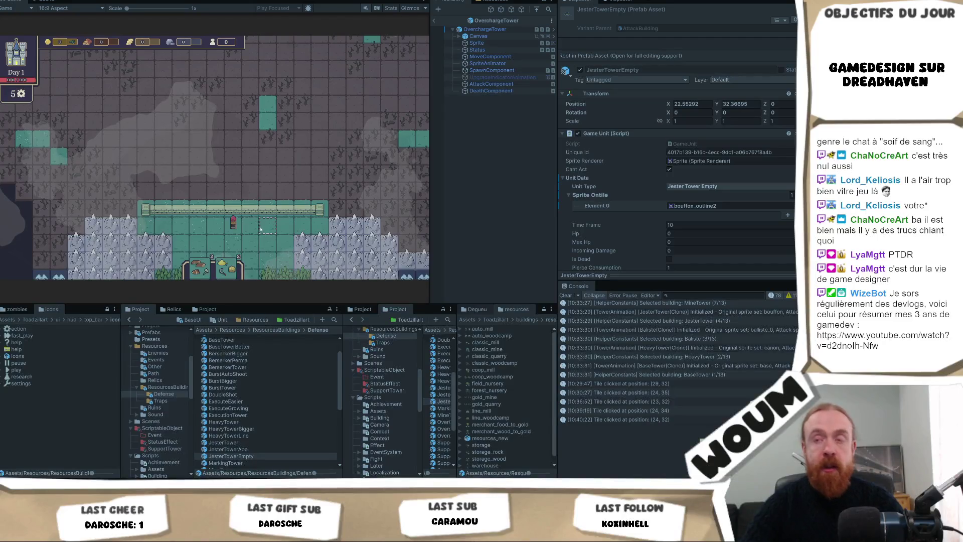
Step: Pick BaseTower as the building to place using hotkeys 1, 2, 1
{"action": "key", "text": "1"}
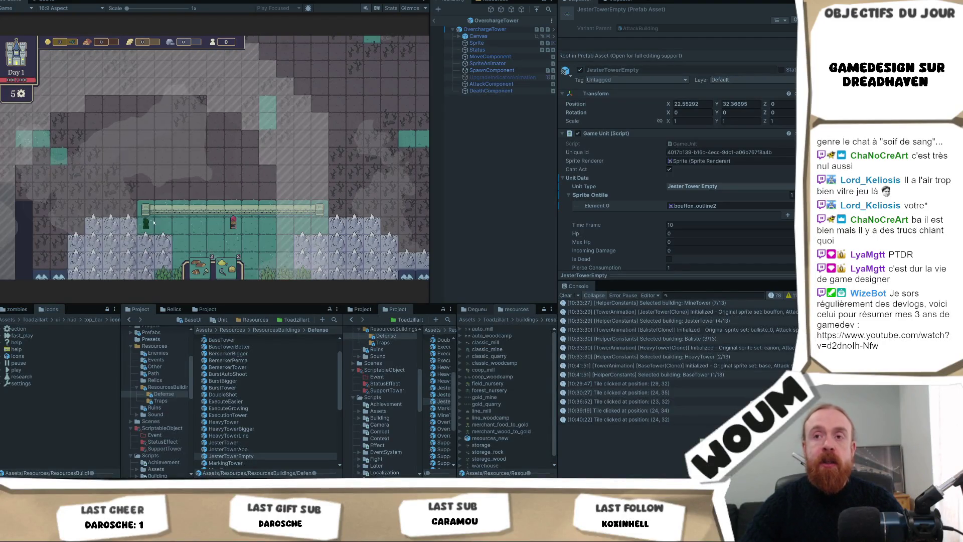
{"action": "key", "text": "2"}
{"action": "key", "text": "1"}
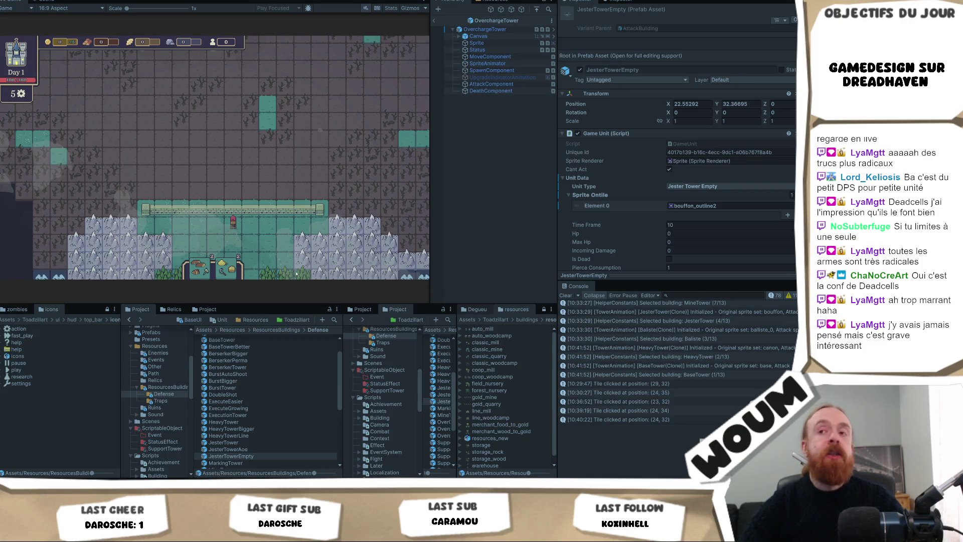
Step: Take the 2x Jester Tower kit, the 1x Spacious House kit and the Power Blessing relic
{"action": "key", "text": "s"}
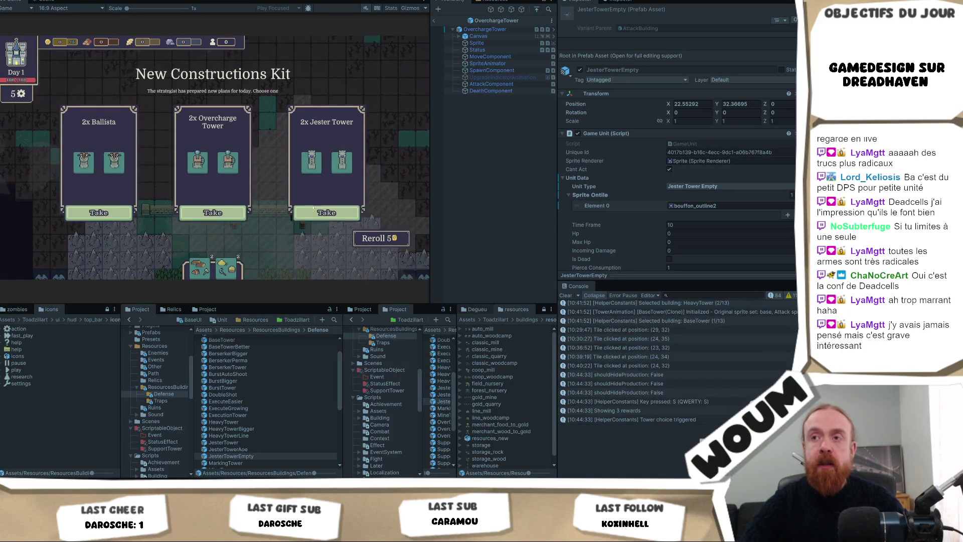
{"action": "left_click", "coordinate": [337, 214]}
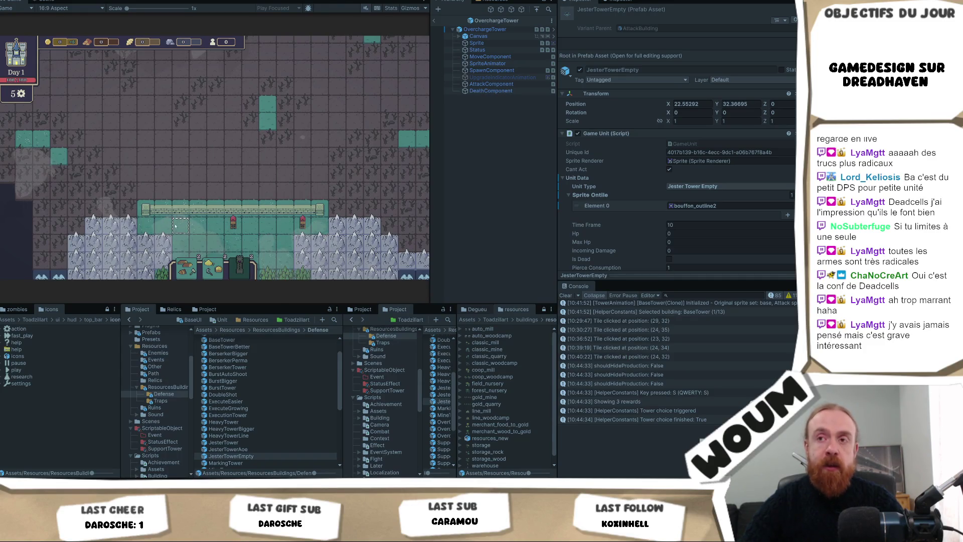
{"action": "mouse_move", "coordinate": [208, 261]}
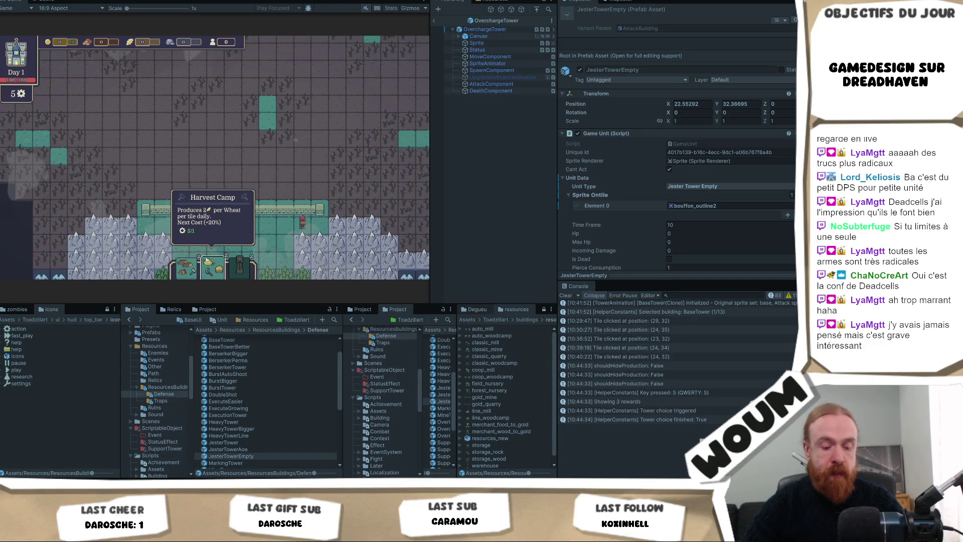
{"action": "key", "text": "d"}
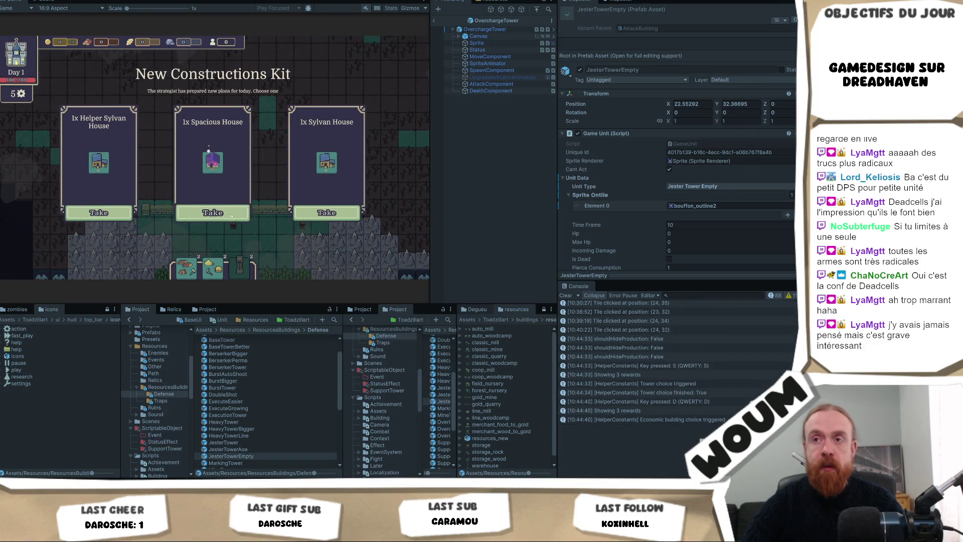
{"action": "left_click", "coordinate": [232, 216]}
{"action": "key", "text": "a"}
{"action": "left_click", "coordinate": [239, 219]}
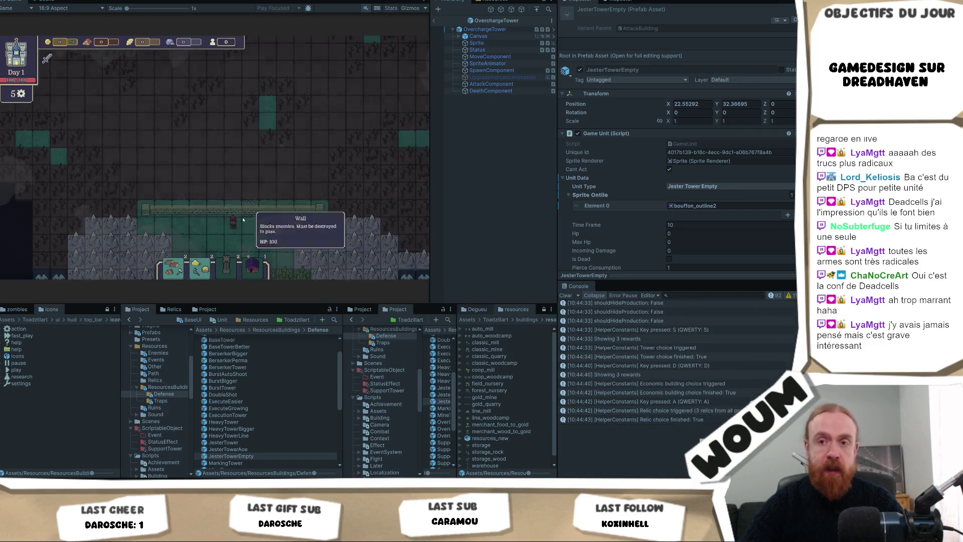
Step: From the next construction kit offer, take the 2x Mine Tower kit
{"action": "key", "text": "s"}
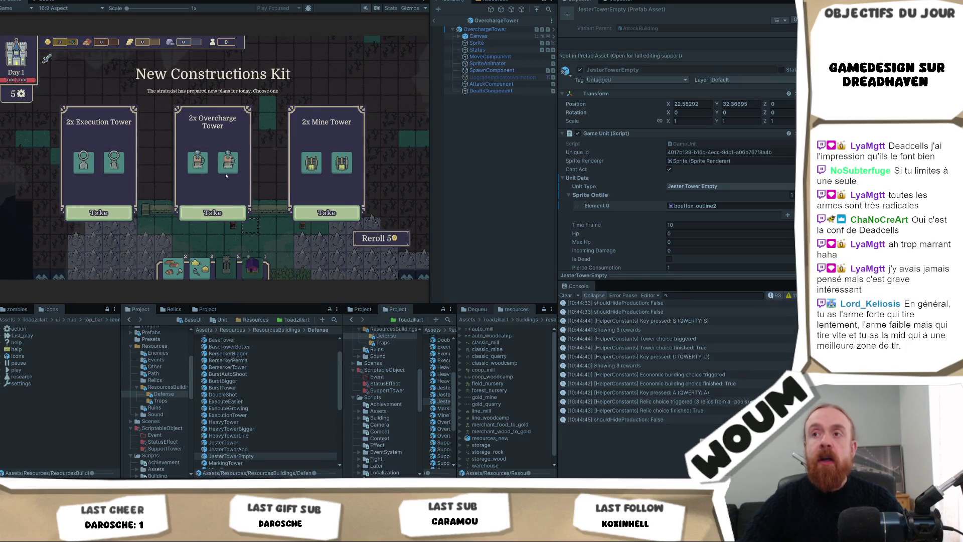
{"action": "mouse_move", "coordinate": [134, 131]}
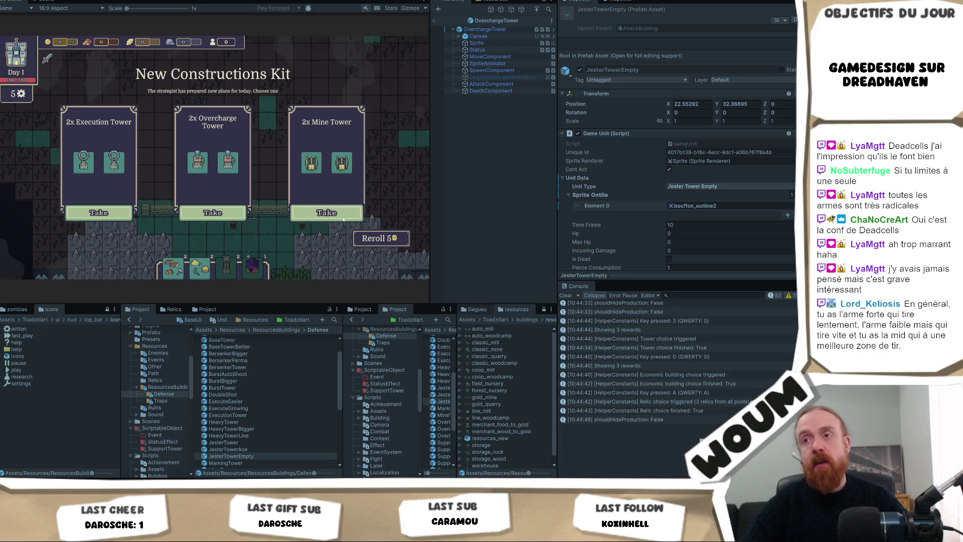
{"action": "left_click", "coordinate": [327, 212]}
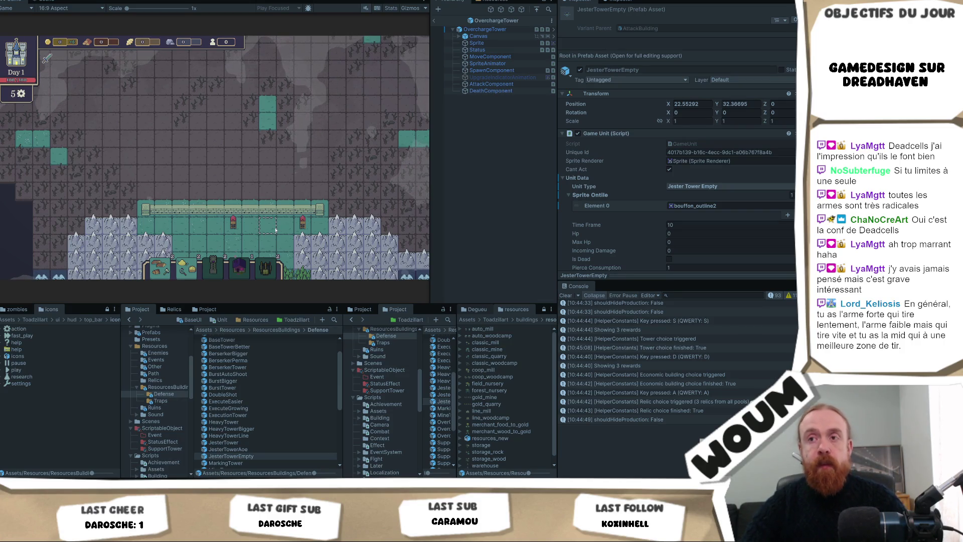
Step: Place a Mine Tower on a teal floor tile, cancel further placement, and request a new kit offer
{"action": "mouse_move", "coordinate": [261, 271]}
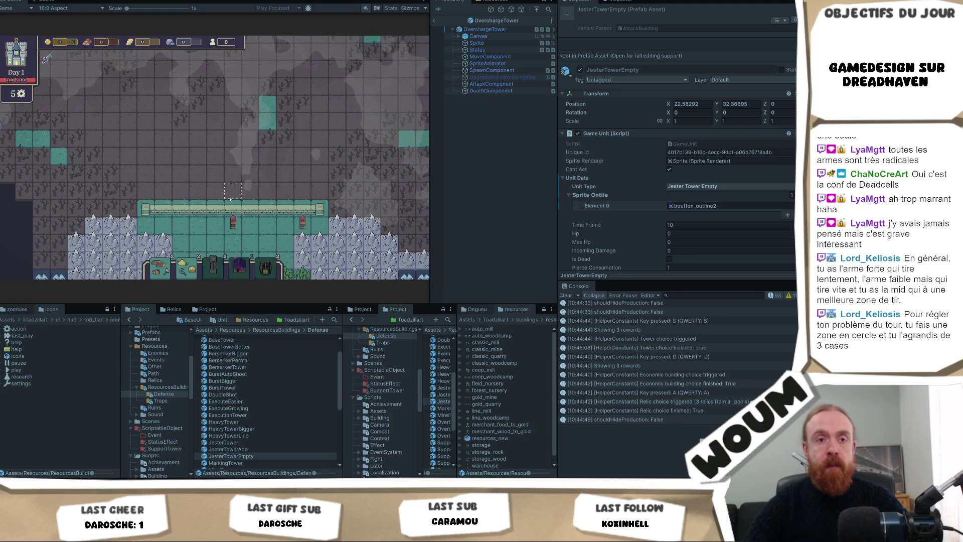
{"action": "mouse_move", "coordinate": [228, 201]}
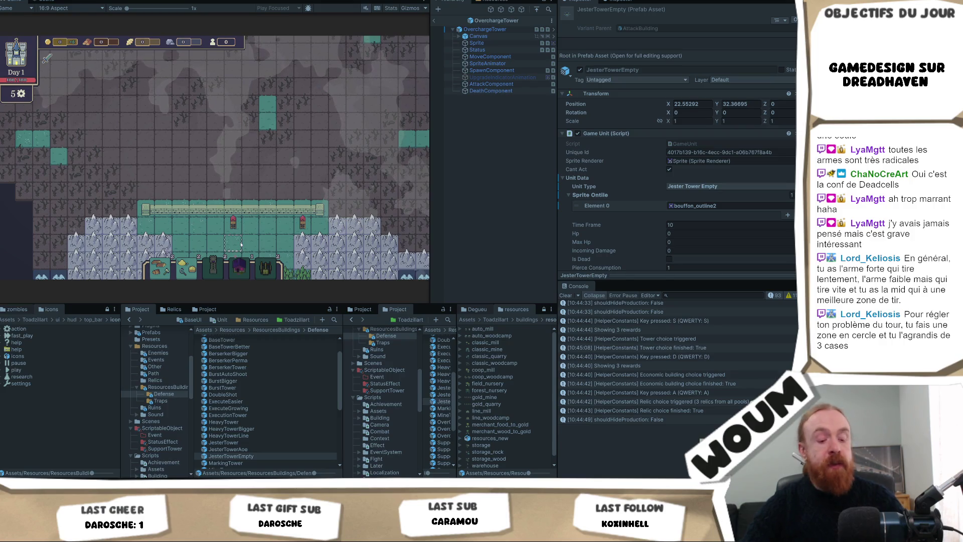
{"action": "left_click", "coordinate": [199, 222]}
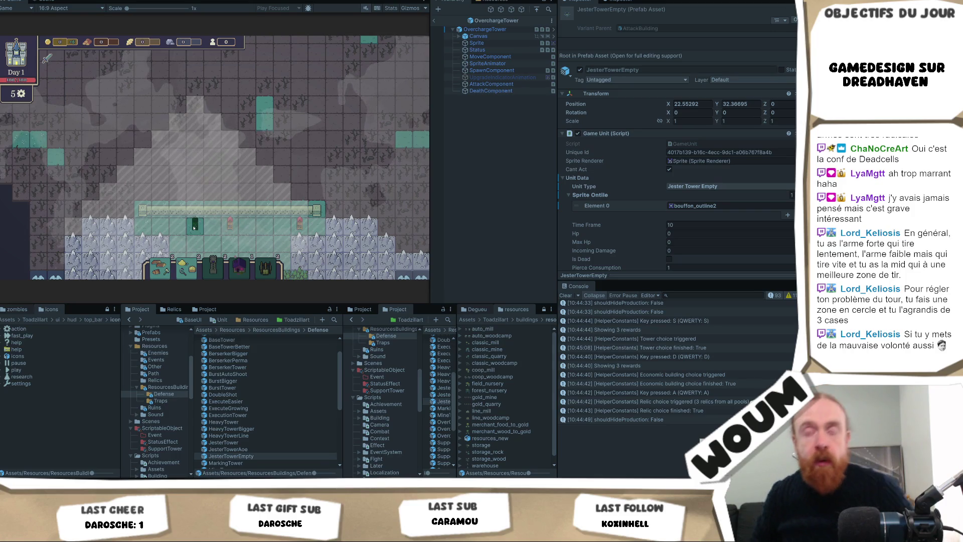
{"action": "right_click", "coordinate": [208, 225]}
{"action": "key", "text": "s"}
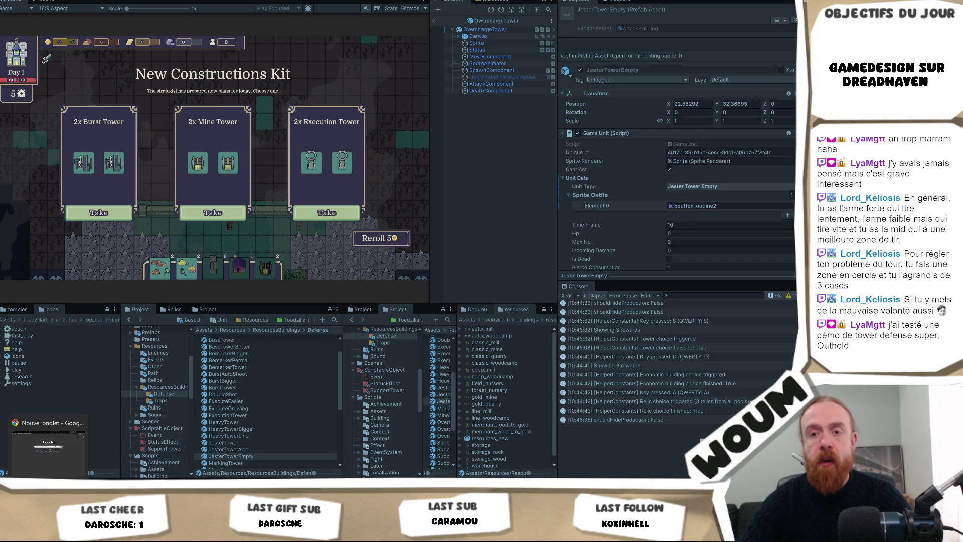
Step: Switch from Unity to the web browser
{"action": "left_click", "coordinate": [79, 434]}
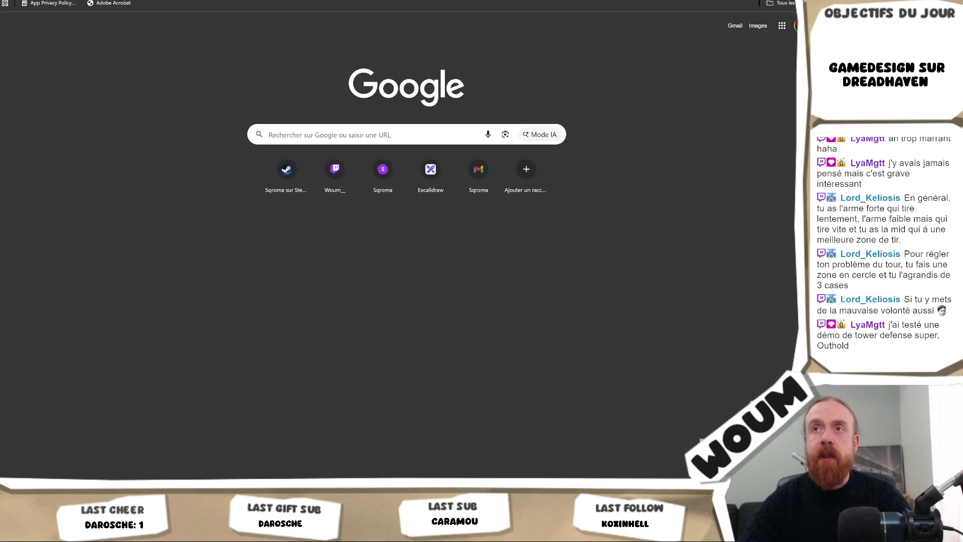
Step: Search the Steam store for 'Outhold' and open its store page
{"action": "scroll", "coordinate": [605, 72], "scroll_direction": "up", "scroll_amount": 15}
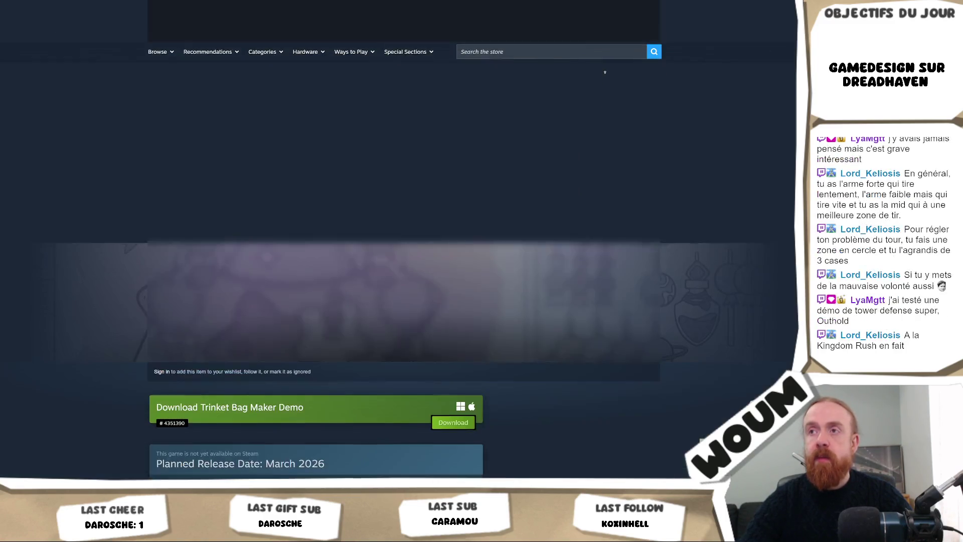
{"action": "type", "text": "Outhold"}
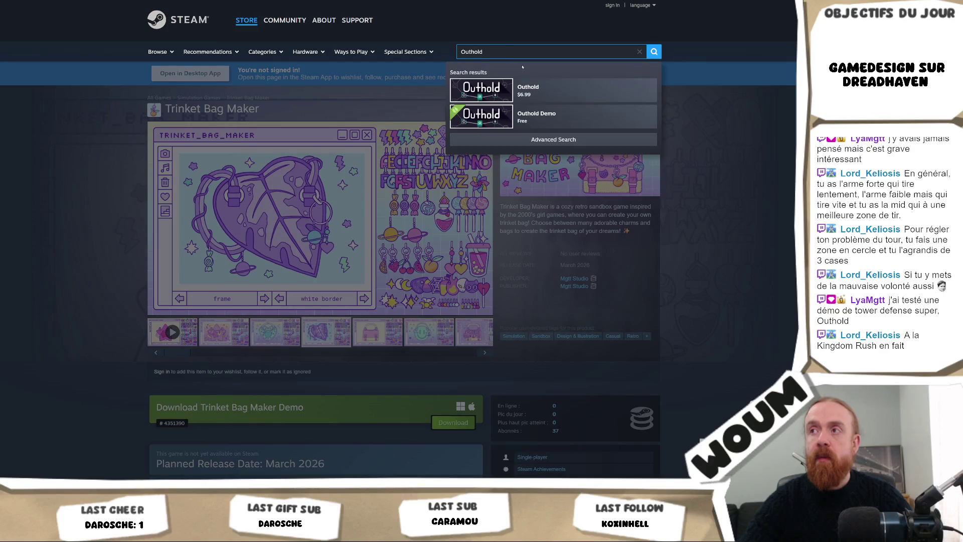
{"action": "left_click", "coordinate": [565, 95]}
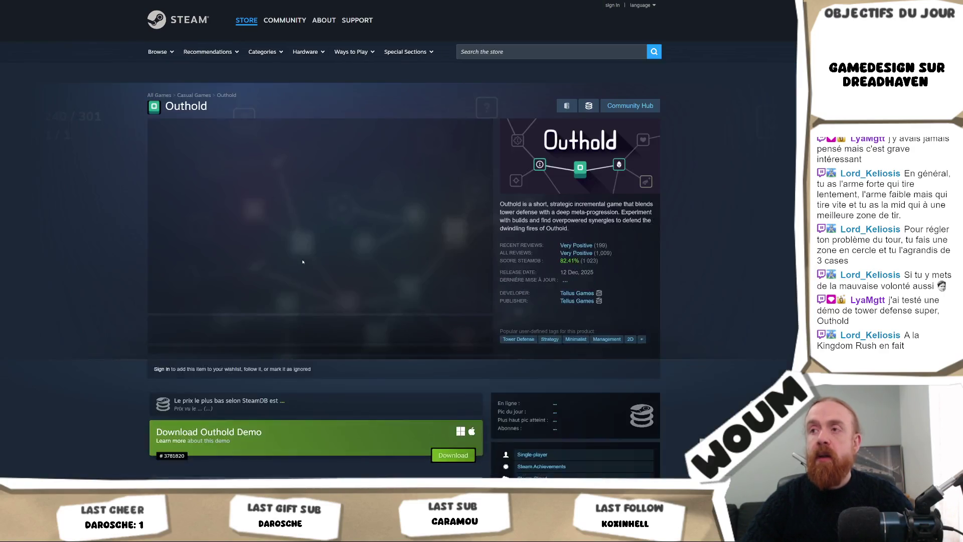
Step: View Outhold's second screenshot and gameplay trailer, then open publisher Tellus Games' page
{"action": "left_click", "coordinate": [245, 332]}
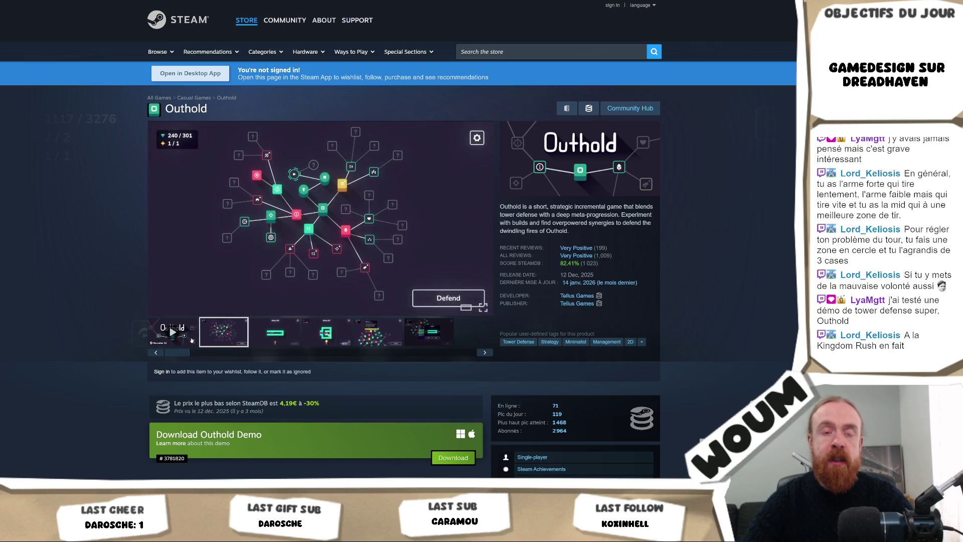
{"action": "left_click", "coordinate": [189, 335]}
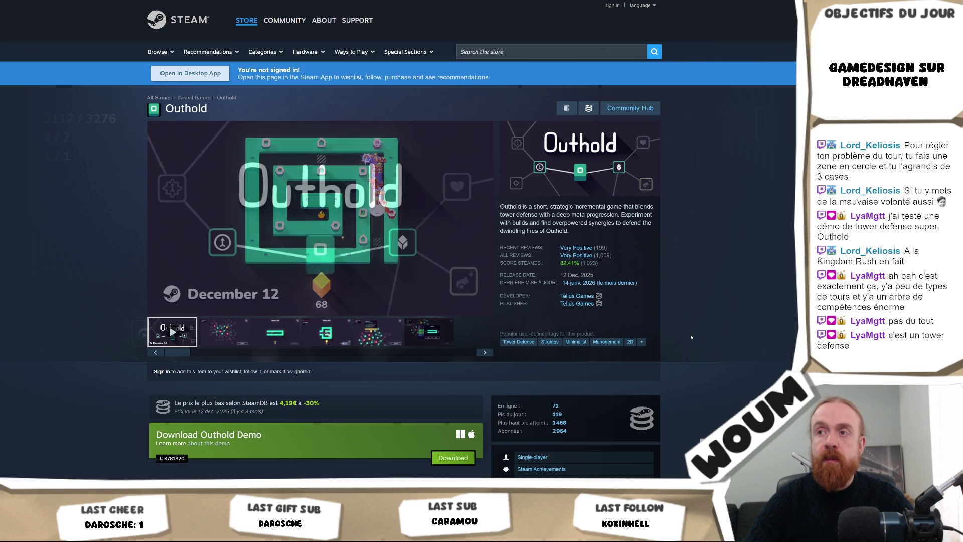
{"action": "mouse_move", "coordinate": [302, 261]}
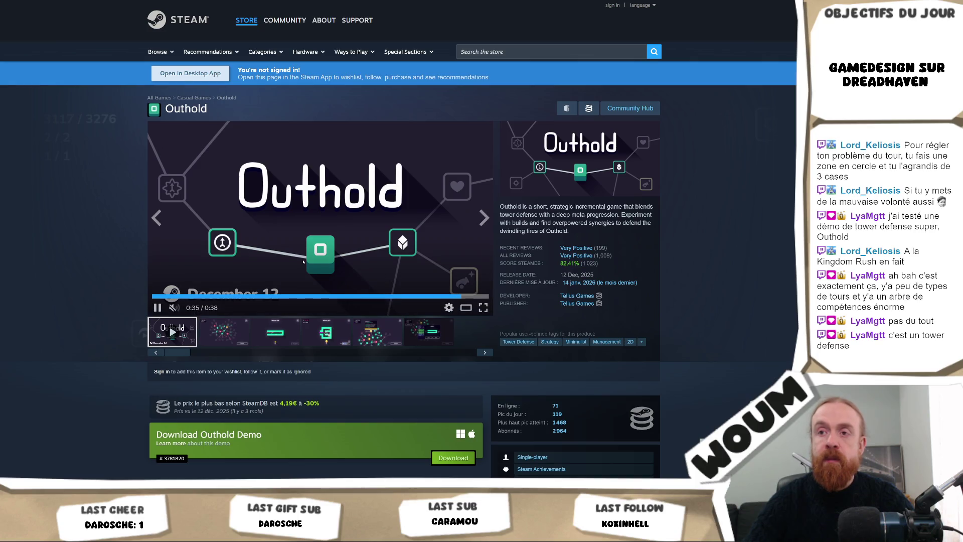
{"action": "scroll", "coordinate": [303, 261], "scroll_direction": "down", "scroll_amount": 3}
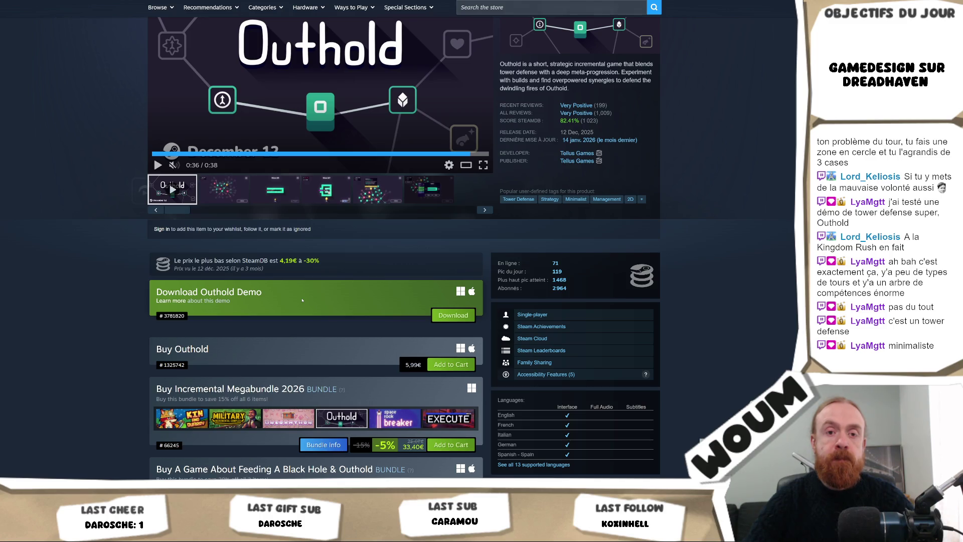
{"action": "scroll", "coordinate": [303, 300], "scroll_direction": "down", "scroll_amount": 2}
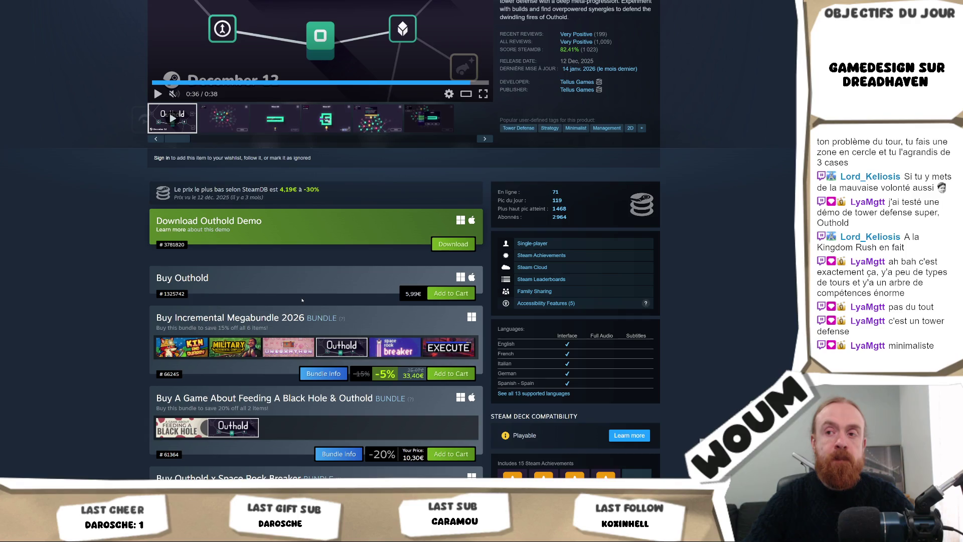
{"action": "scroll", "coordinate": [103, 308], "scroll_direction": "up", "scroll_amount": 4}
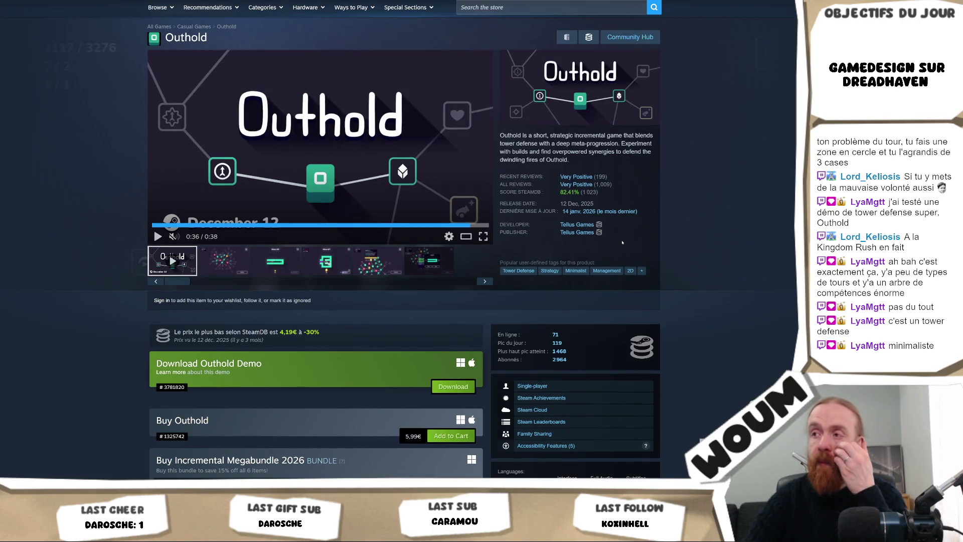
{"action": "left_click", "coordinate": [586, 233]}
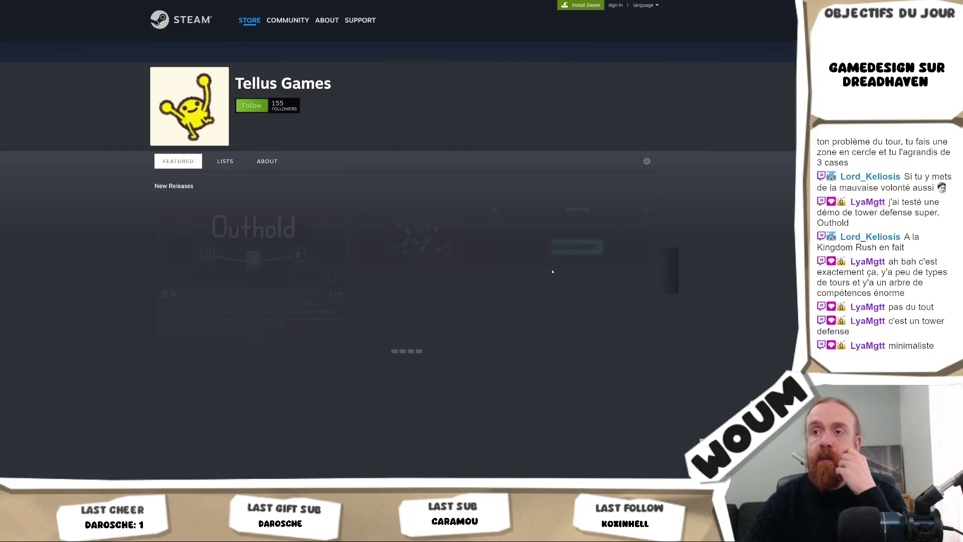
Step: Open Oblin Party from Tellus Games' New Releases, then go back to Outhold's store page
{"action": "scroll", "coordinate": [549, 271], "scroll_direction": "down", "scroll_amount": 4}
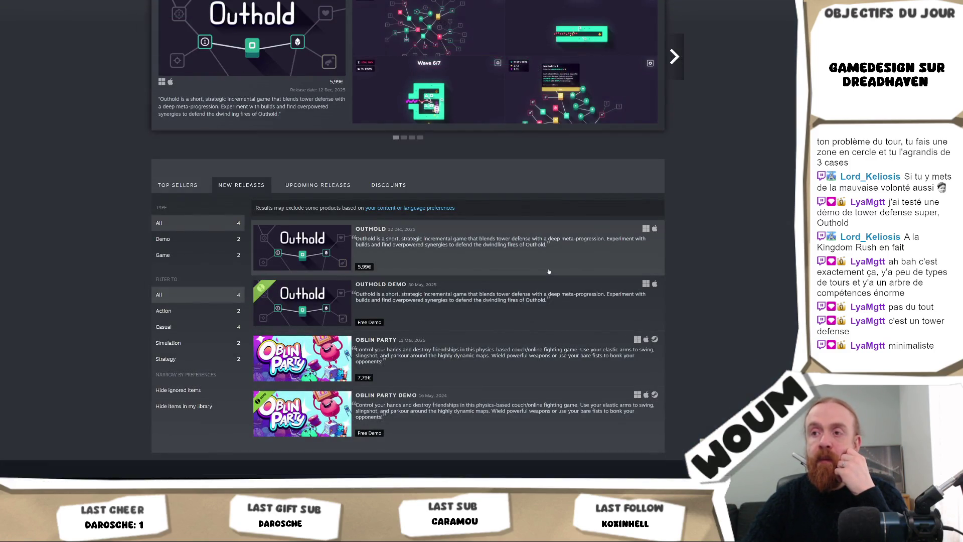
{"action": "left_click", "coordinate": [500, 352]}
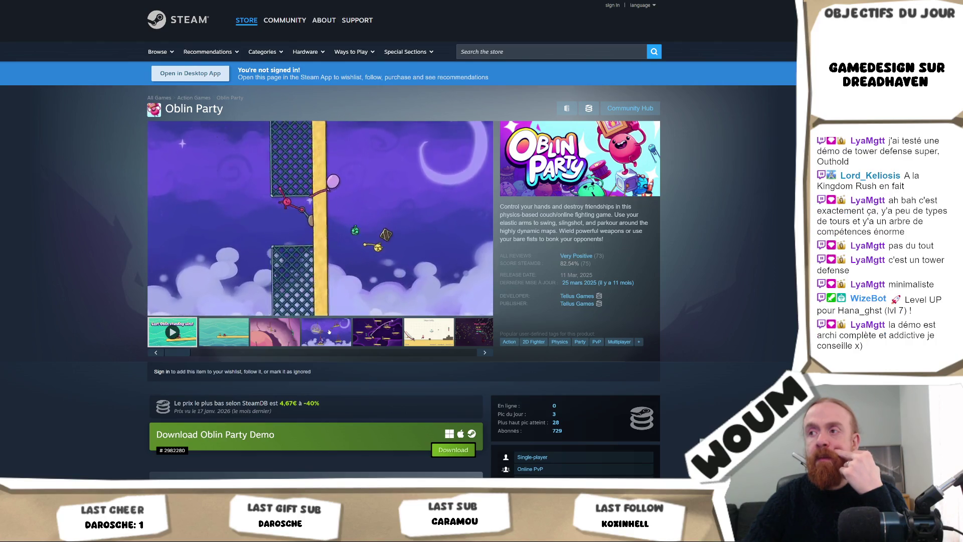
{"action": "key", "text": "alt+Left"}
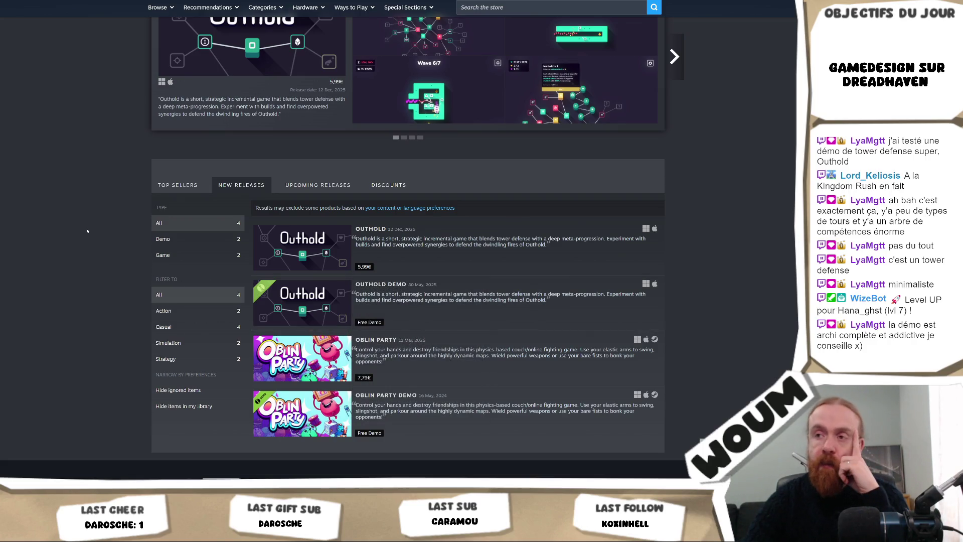
{"action": "key", "text": "alt+Left"}
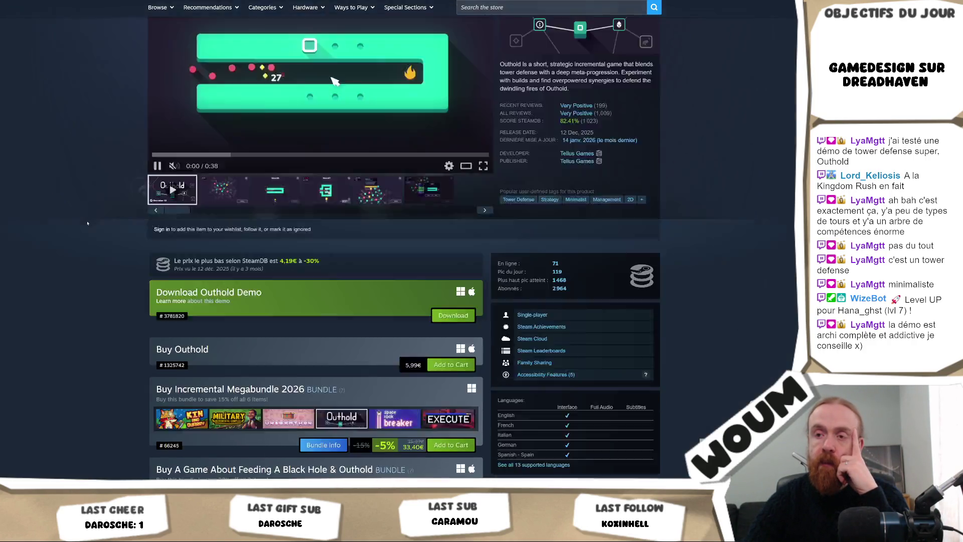
Step: Expand Outhold's About This Game text to reveal the upgrade-tree image and Strategize section
{"action": "scroll", "coordinate": [88, 223], "scroll_direction": "down", "scroll_amount": 3}
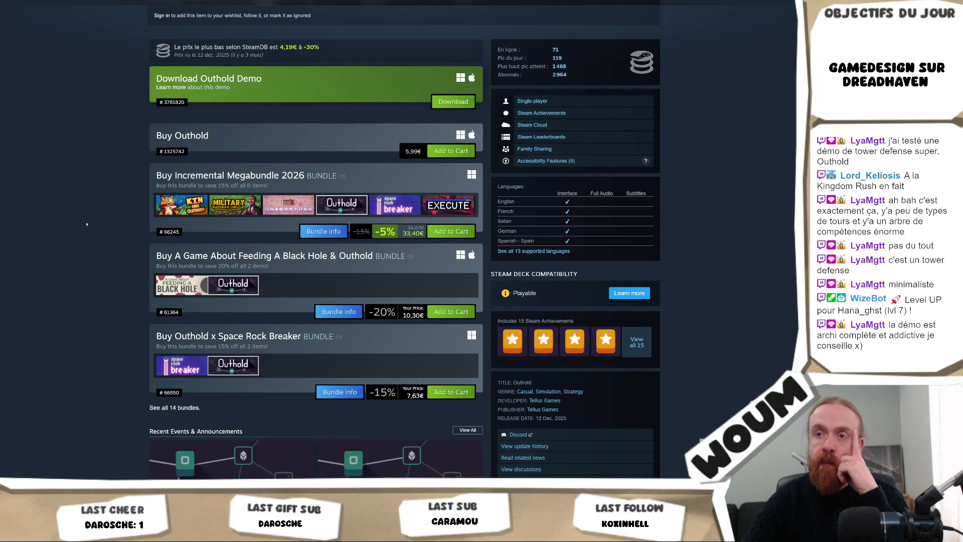
{"action": "scroll", "coordinate": [86, 225], "scroll_direction": "down", "scroll_amount": 9}
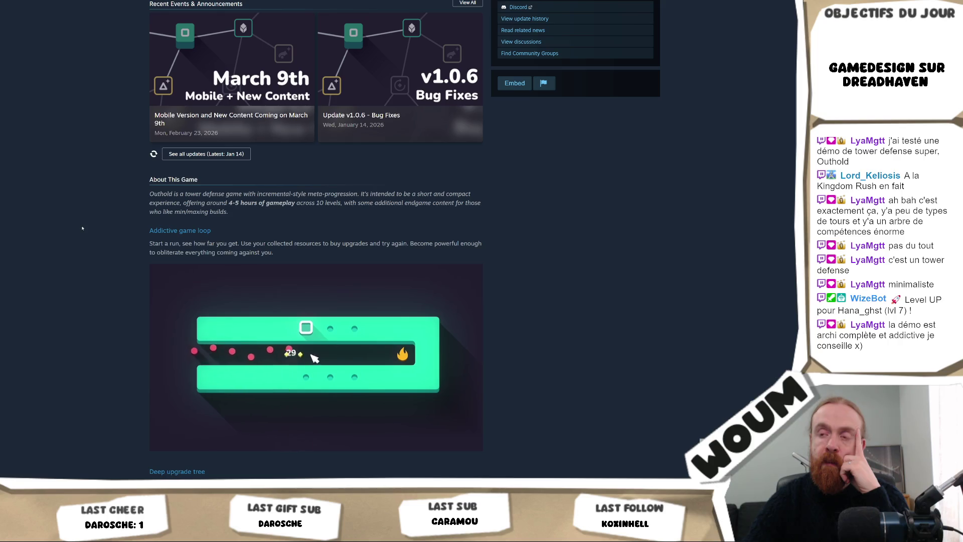
{"action": "scroll", "coordinate": [82, 228], "scroll_direction": "down", "scroll_amount": 3}
{"action": "scroll", "coordinate": [309, 323], "scroll_direction": "down", "scroll_amount": 2}
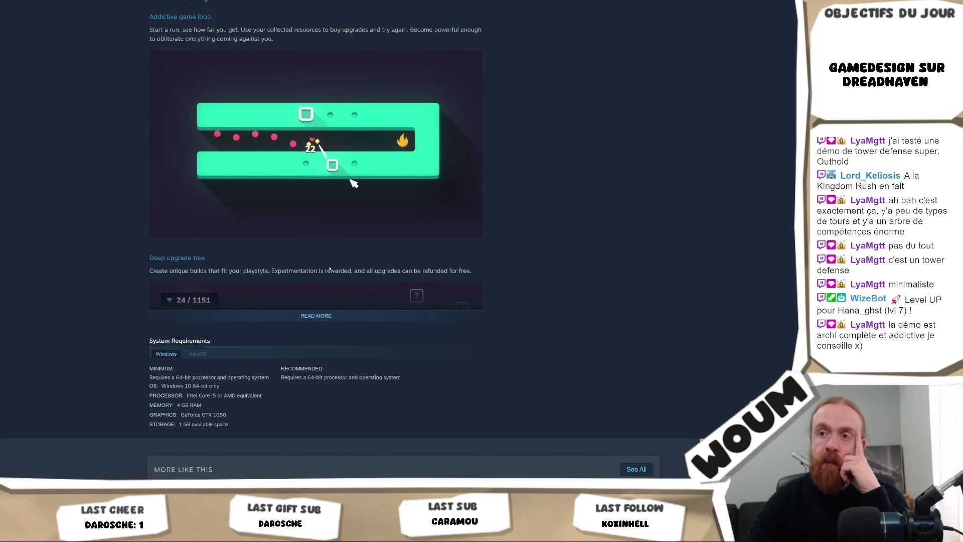
{"action": "left_click", "coordinate": [309, 319]}
{"action": "scroll", "coordinate": [634, 312], "scroll_direction": "down", "scroll_amount": 2}
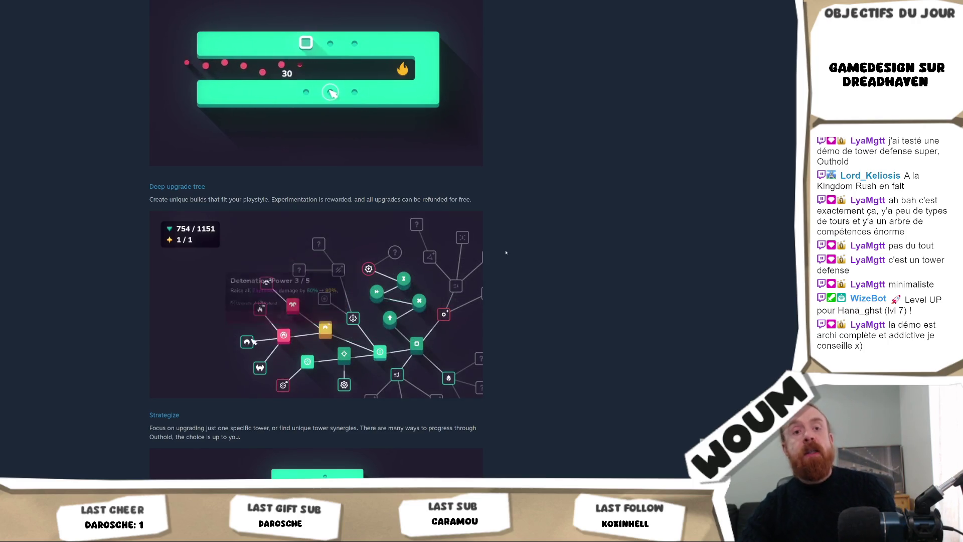
Step: Highlight the Deep upgrade tree phrase saying all upgrades are refundable for free
{"action": "triple_click", "coordinate": [456, 196]}
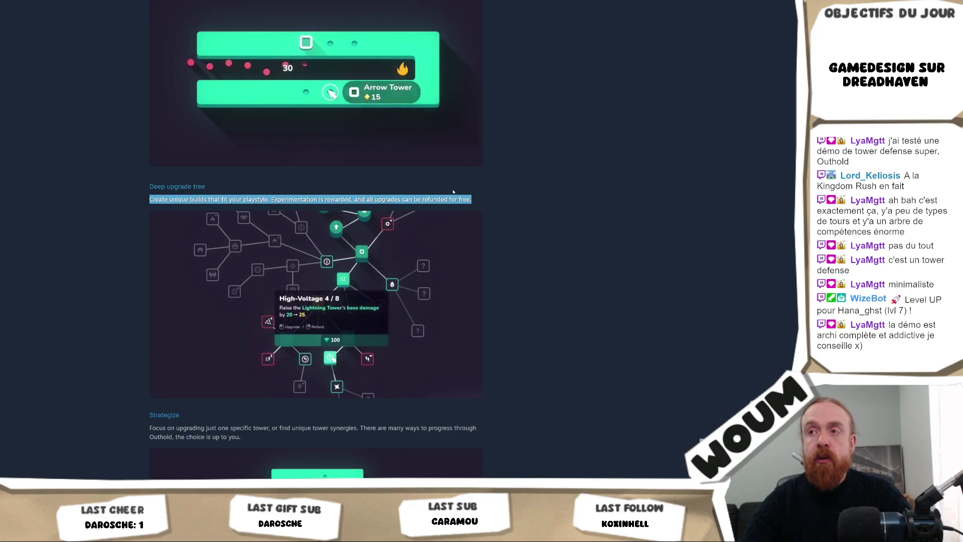
{"action": "mouse_move", "coordinate": [453, 196]}
{"action": "left_mouse_down"}
{"action": "mouse_move", "coordinate": [228, 201]}
{"action": "mouse_move", "coordinate": [374, 201]}
{"action": "left_mouse_up"}
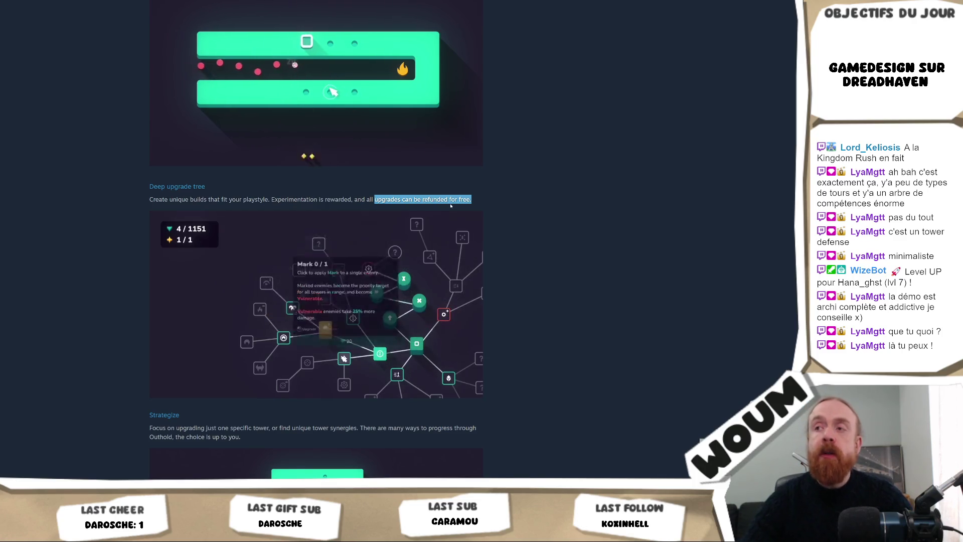
{"action": "left_click_drag", "start_coordinate": [472, 199], "coordinate": [150, 199]}
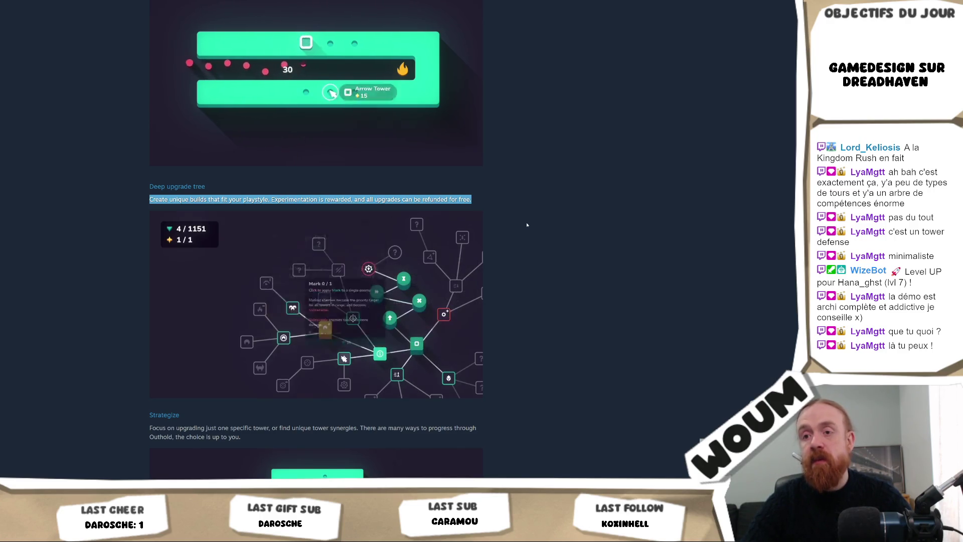
Step: Look over the Strategize section and minimum requirements: Windows 10 64-bit, 4 GB RAM, GTX 1050
{"action": "scroll", "coordinate": [527, 225], "scroll_direction": "down", "scroll_amount": 2}
{"action": "scroll", "coordinate": [528, 225], "scroll_direction": "down", "scroll_amount": 2}
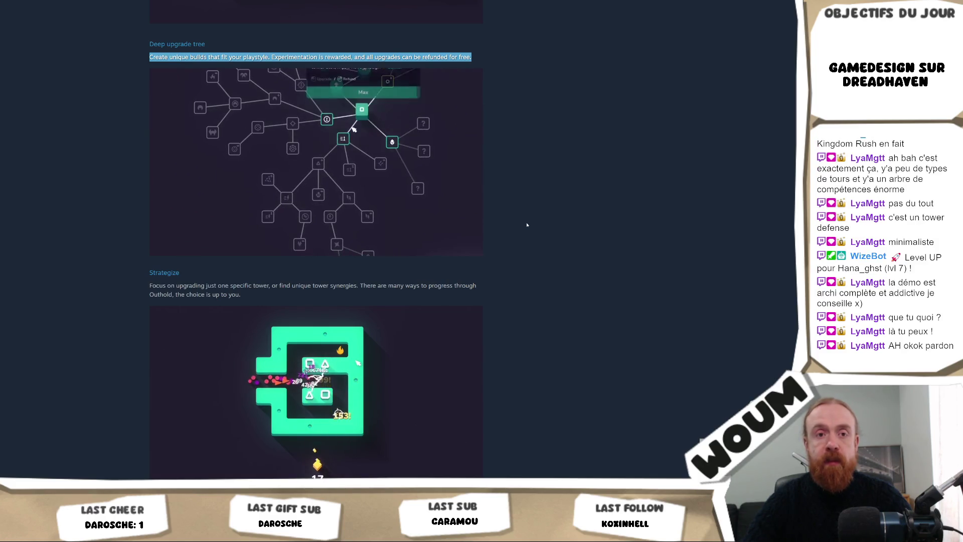
{"action": "scroll", "coordinate": [527, 225], "scroll_direction": "up", "scroll_amount": 4}
{"action": "scroll", "coordinate": [527, 225], "scroll_direction": "down", "scroll_amount": 10}
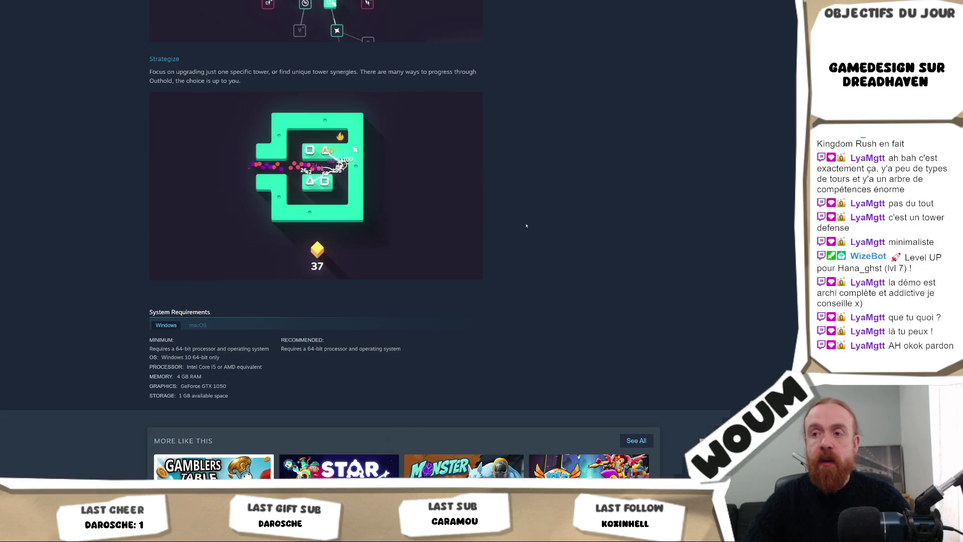
{"action": "scroll", "coordinate": [522, 226], "scroll_direction": "up", "scroll_amount": 10}
{"action": "mouse_move", "coordinate": [473, 301]}
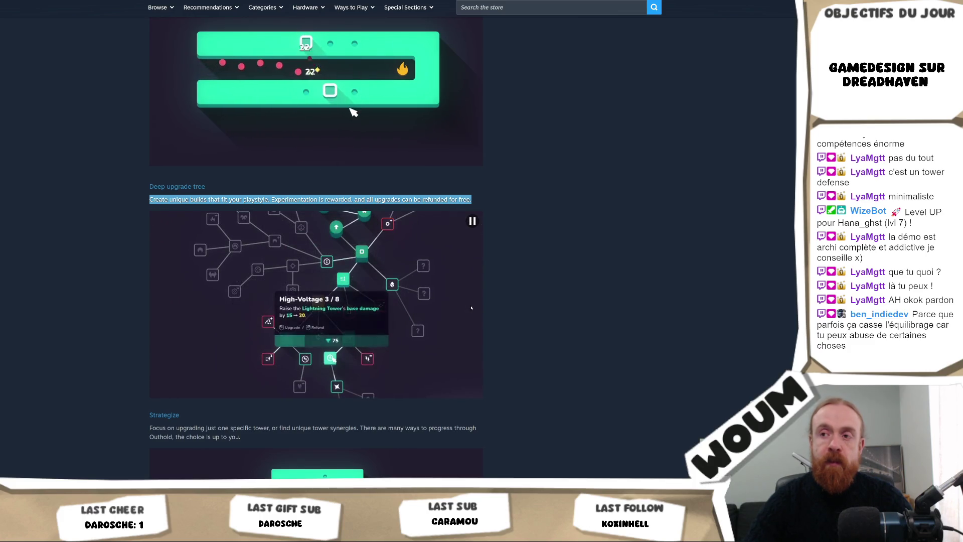
{"action": "scroll", "coordinate": [471, 307], "scroll_direction": "down", "scroll_amount": 5}
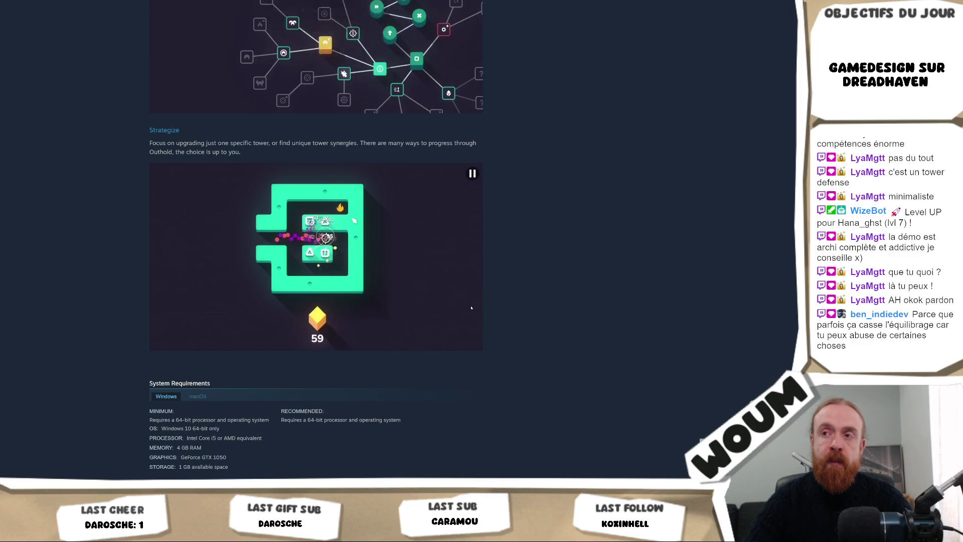
Step: Deselect the upgrade-tree sentence on Outhold's page and switch back to the Unity editor
{"action": "scroll", "coordinate": [471, 307], "scroll_direction": "down", "scroll_amount": 3}
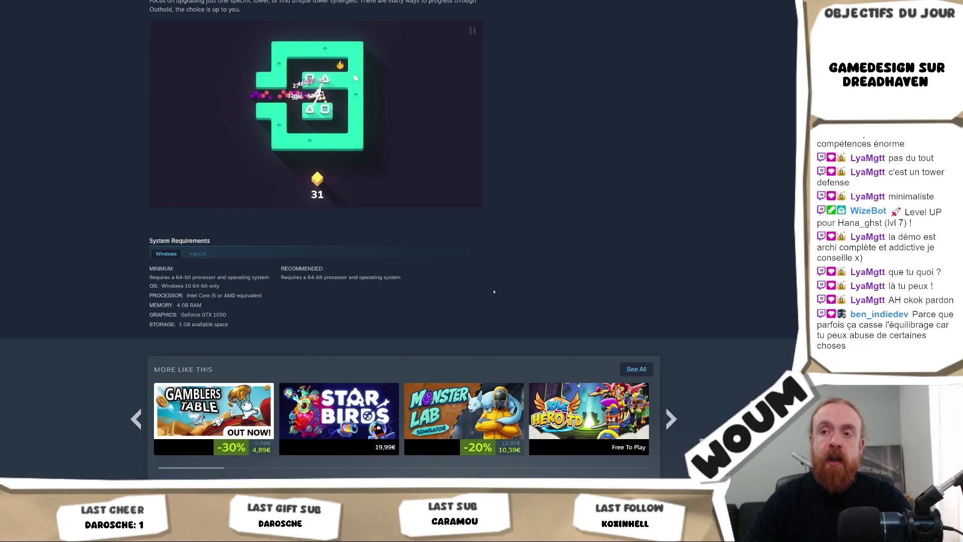
{"action": "scroll", "coordinate": [576, 273], "scroll_direction": "down", "scroll_amount": 3}
{"action": "scroll", "coordinate": [627, 281], "scroll_direction": "up", "scroll_amount": 10}
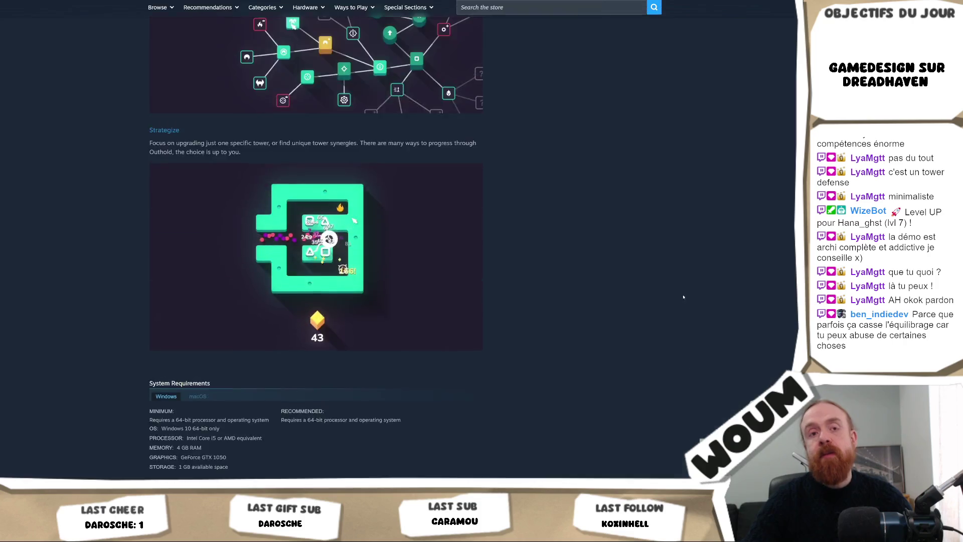
{"action": "scroll", "coordinate": [643, 283], "scroll_direction": "up", "scroll_amount": 15}
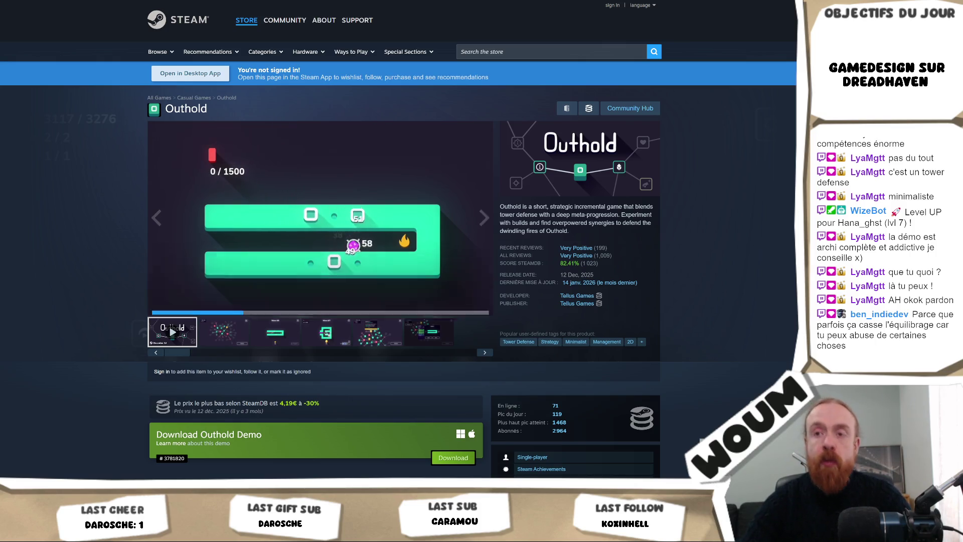
{"action": "scroll", "coordinate": [115, 266], "scroll_direction": "down", "scroll_amount": 5}
{"action": "scroll", "coordinate": [115, 267], "scroll_direction": "down", "scroll_amount": 8}
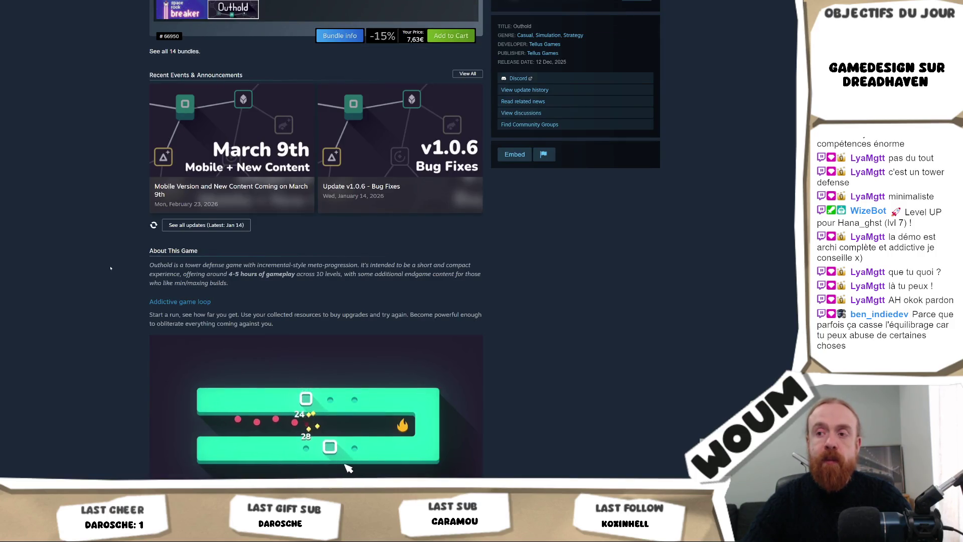
{"action": "scroll", "coordinate": [111, 268], "scroll_direction": "down", "scroll_amount": 4}
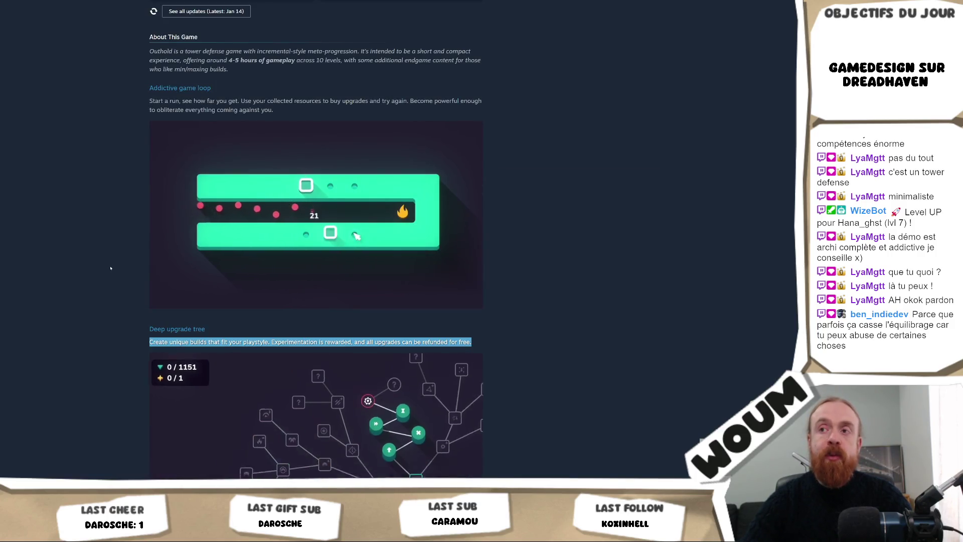
{"action": "scroll", "coordinate": [110, 268], "scroll_direction": "down", "scroll_amount": 3}
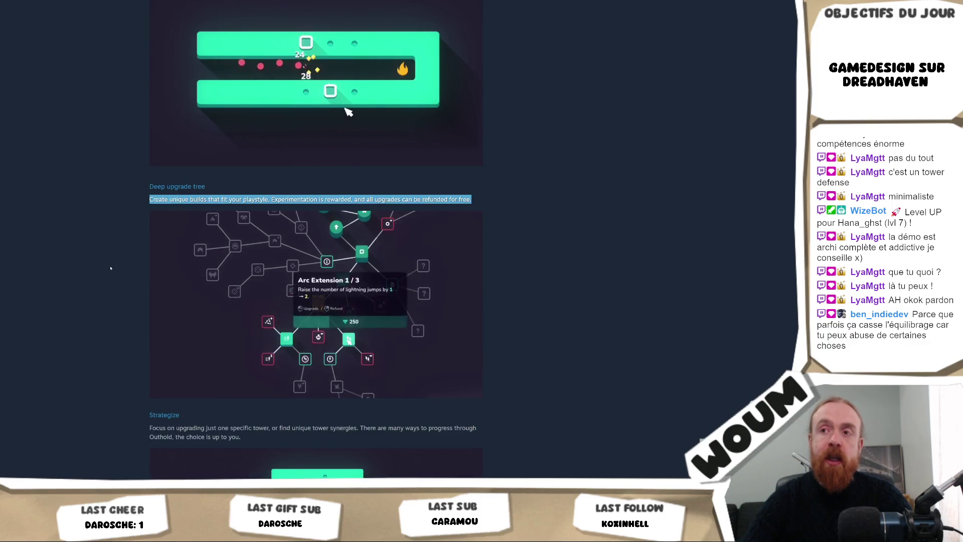
{"action": "left_click", "coordinate": [109, 269]}
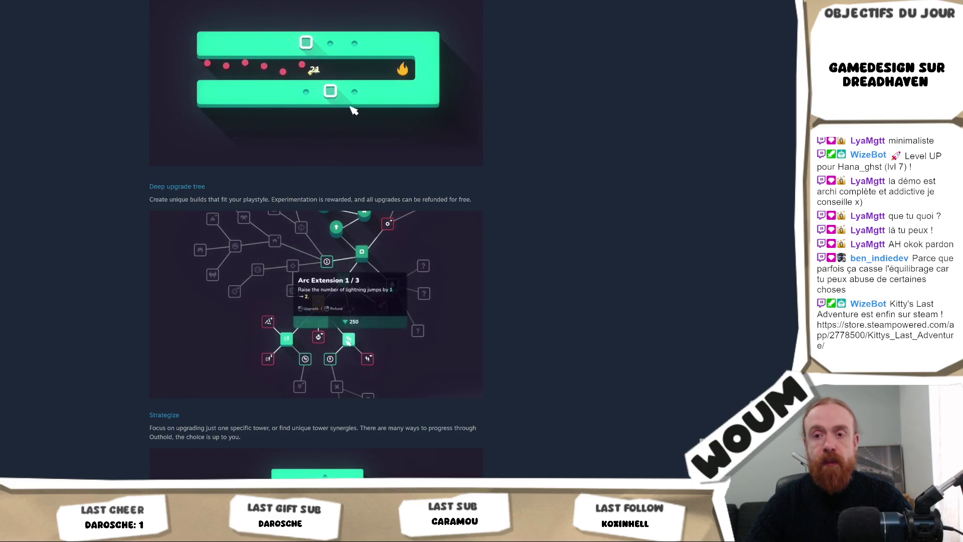
{"action": "left_click", "coordinate": [105, 472]}
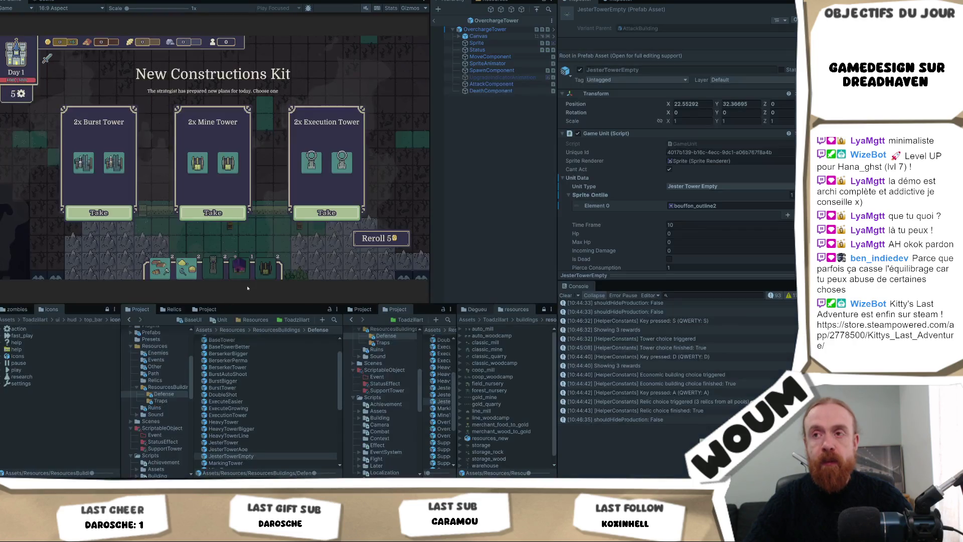
Step: Take the 2x Mine Tower construction reward in the running game
{"action": "mouse_move", "coordinate": [228, 165]}
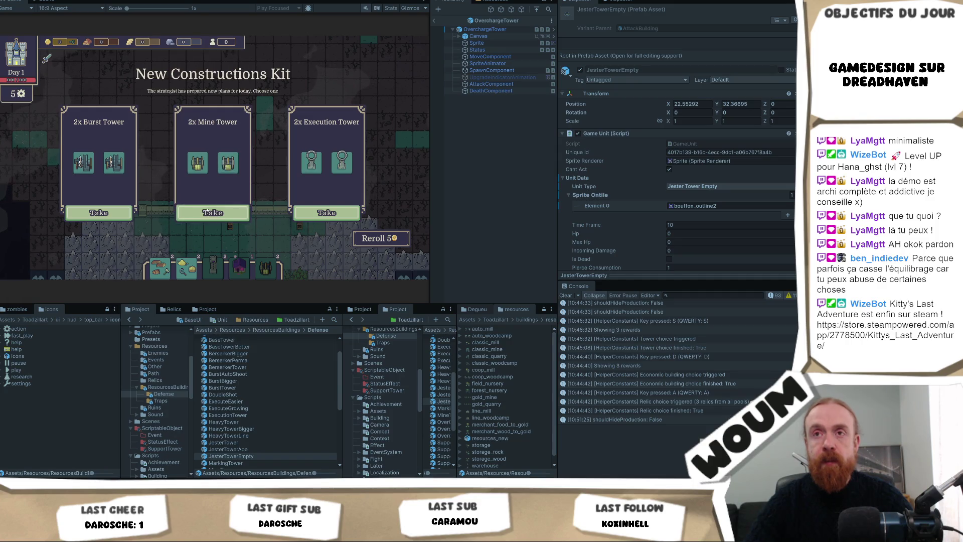
{"action": "left_click", "coordinate": [216, 214]}
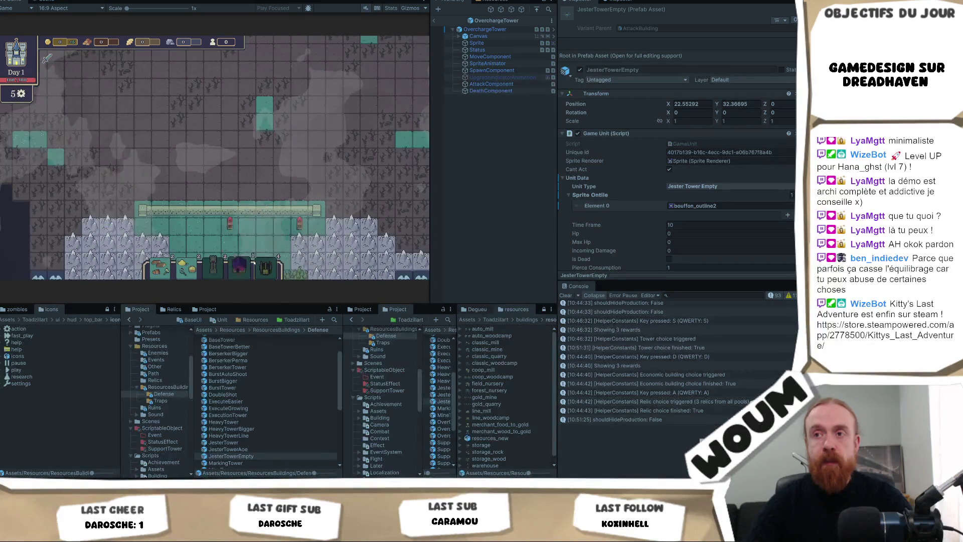
{"action": "mouse_move", "coordinate": [259, 265]}
{"action": "mouse_move", "coordinate": [175, 274]}
{"action": "mouse_move", "coordinate": [205, 270]}
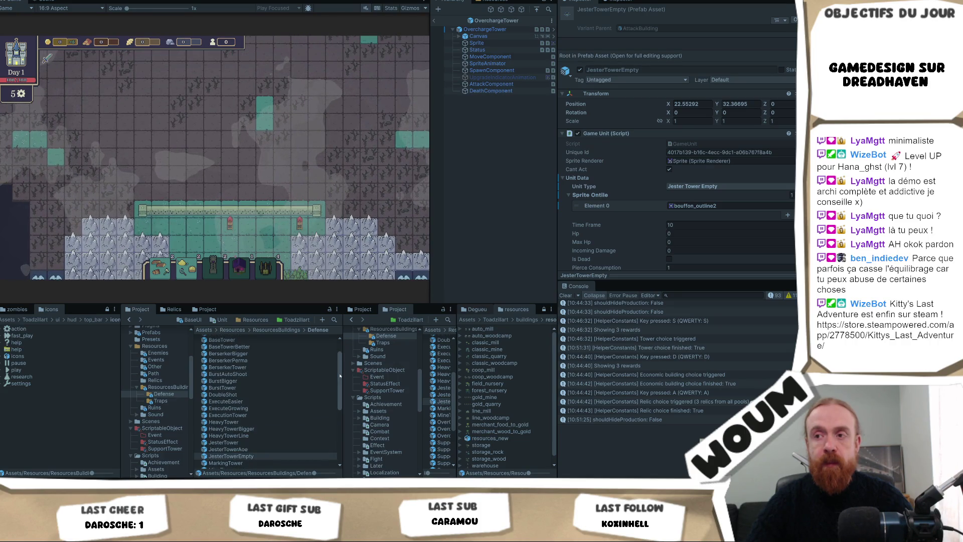
Step: Browse the Defense tower prefabs in the Project panel, then bring Obsidian forward
{"action": "mouse_move", "coordinate": [337, 378]}
{"action": "left_mouse_down"}
{"action": "mouse_move", "coordinate": [337, 386]}
{"action": "mouse_move", "coordinate": [340, 359]}
{"action": "left_mouse_up"}
{"action": "scroll", "coordinate": [324, 440], "scroll_direction": "down", "scroll_amount": 10}
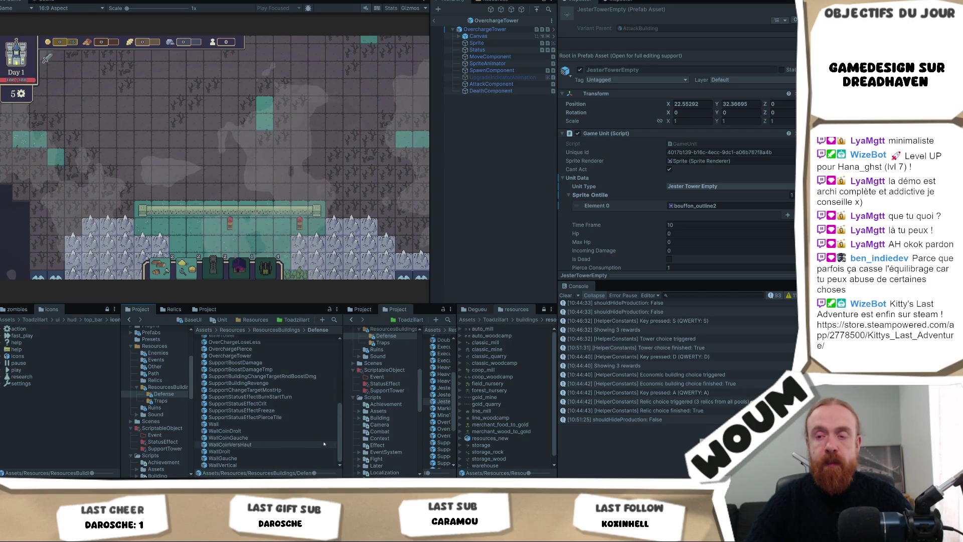
{"action": "scroll", "coordinate": [335, 384], "scroll_direction": "up", "scroll_amount": 5}
{"action": "scroll", "coordinate": [334, 384], "scroll_direction": "up", "scroll_amount": 3}
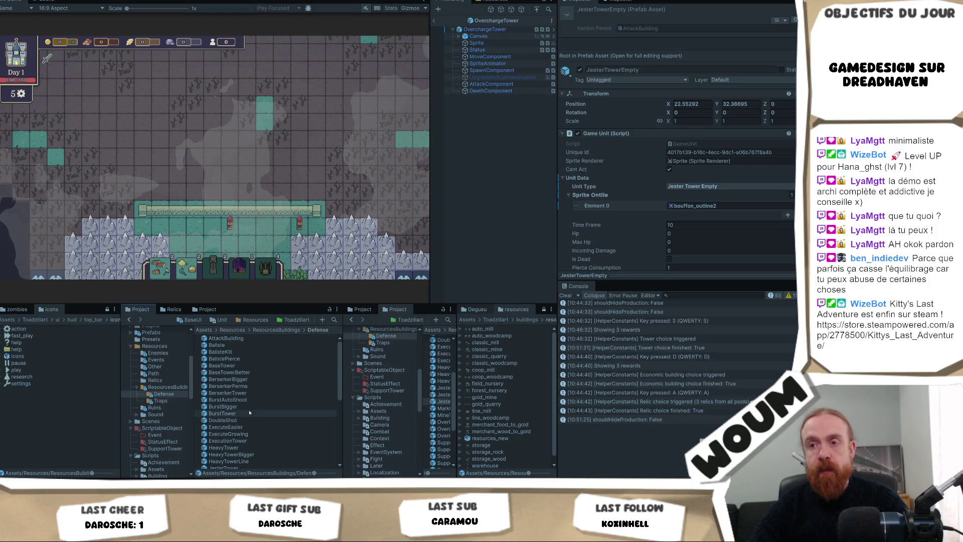
{"action": "scroll", "coordinate": [249, 413], "scroll_direction": "down", "scroll_amount": 5}
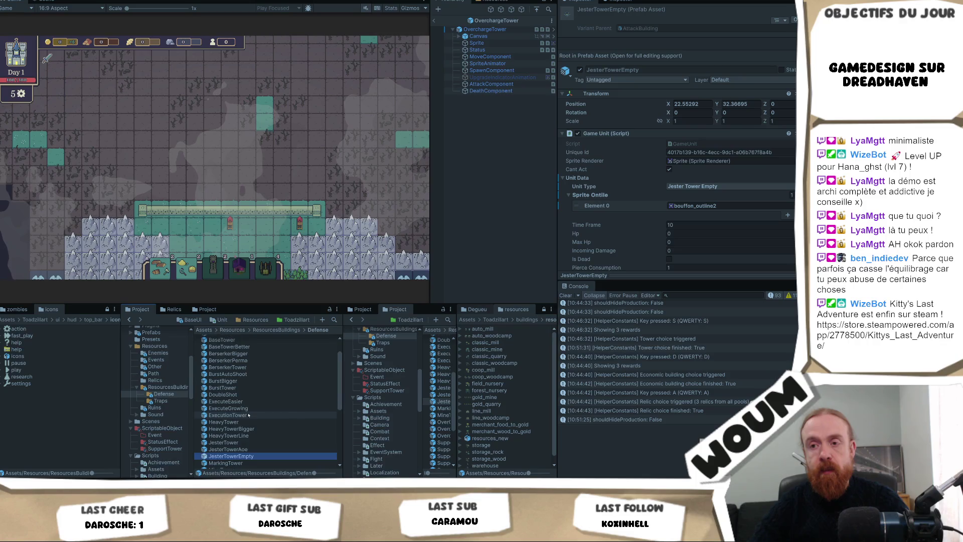
{"action": "scroll", "coordinate": [248, 414], "scroll_direction": "down", "scroll_amount": 4}
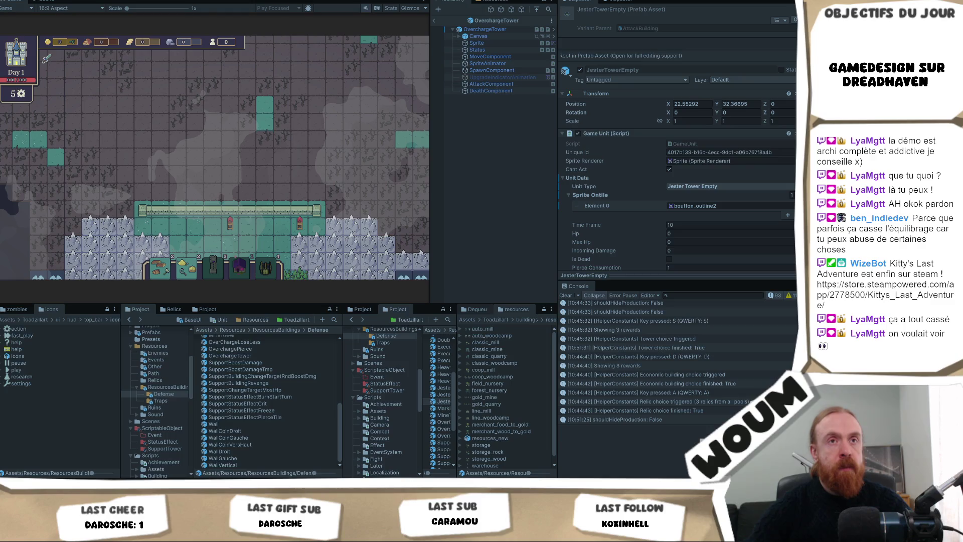
{"action": "key", "text": "alt+Tab"}
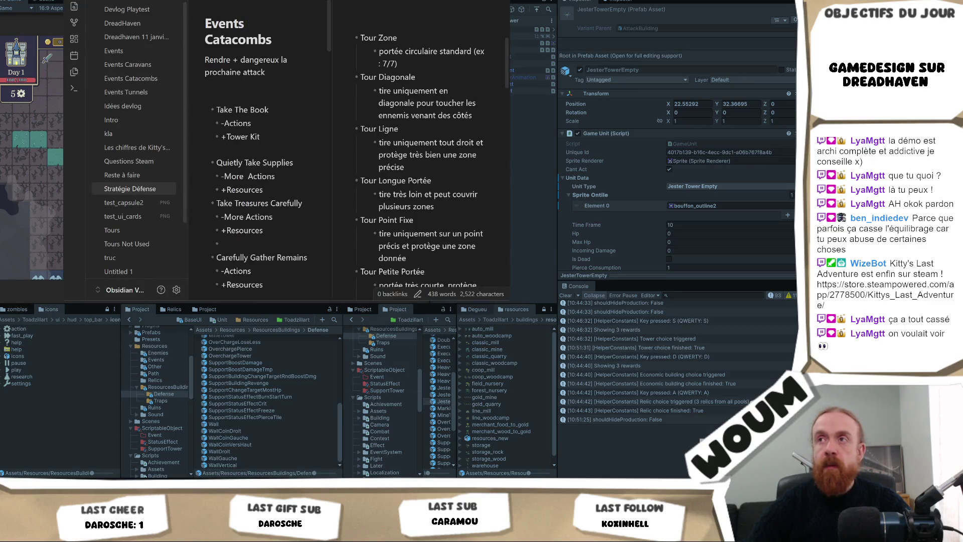
Step: Maximize Obsidian and place the cursor at the end of the Tour Cône entry
{"action": "key", "text": "super+Up"}
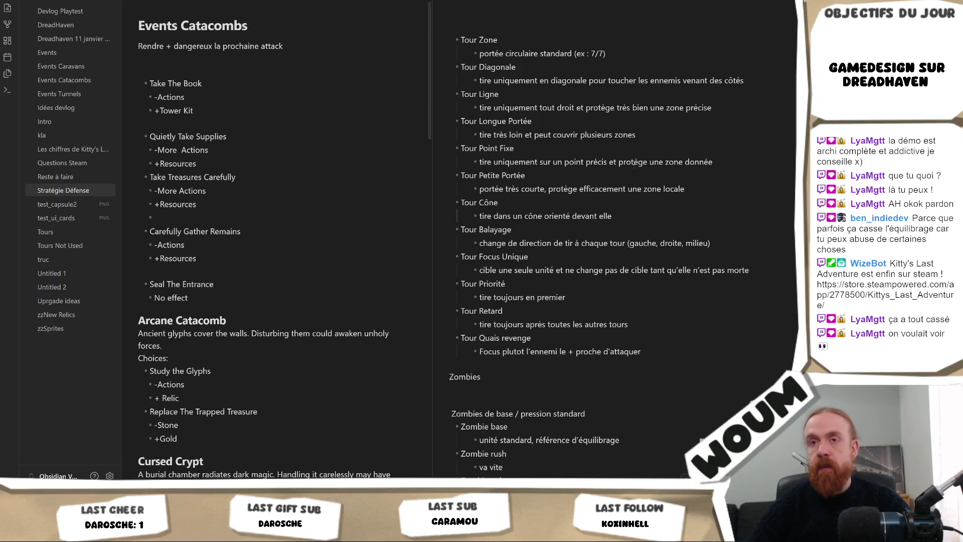
{"action": "left_click", "coordinate": [498, 202]}
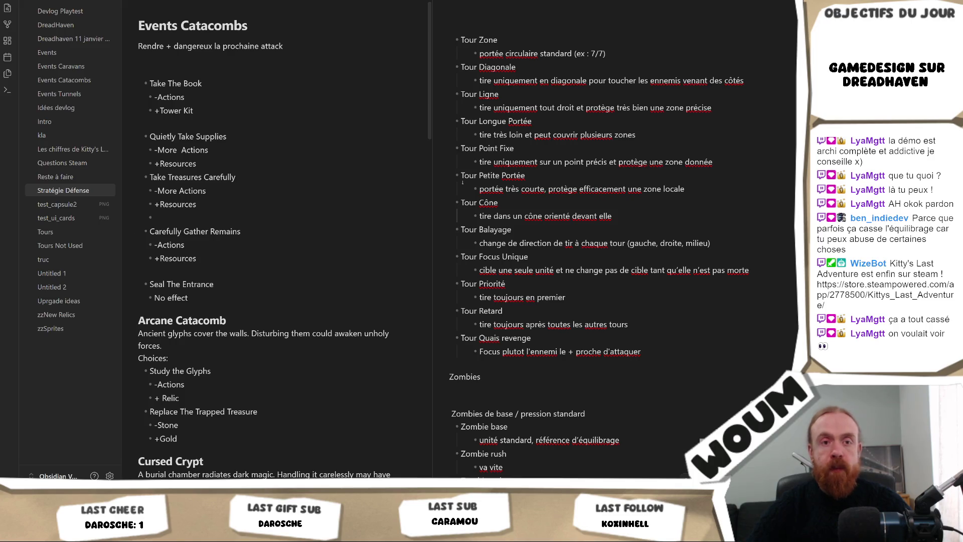
{"action": "left_click", "coordinate": [506, 202]}
{"action": "scroll", "coordinate": [604, 219], "scroll_direction": "down", "scroll_amount": 12}
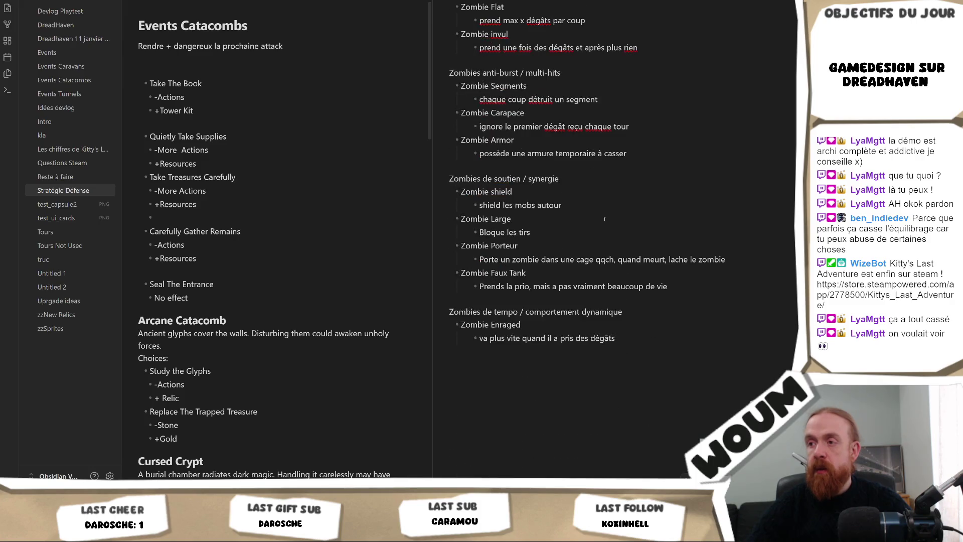
{"action": "scroll", "coordinate": [604, 221], "scroll_direction": "up", "scroll_amount": 15}
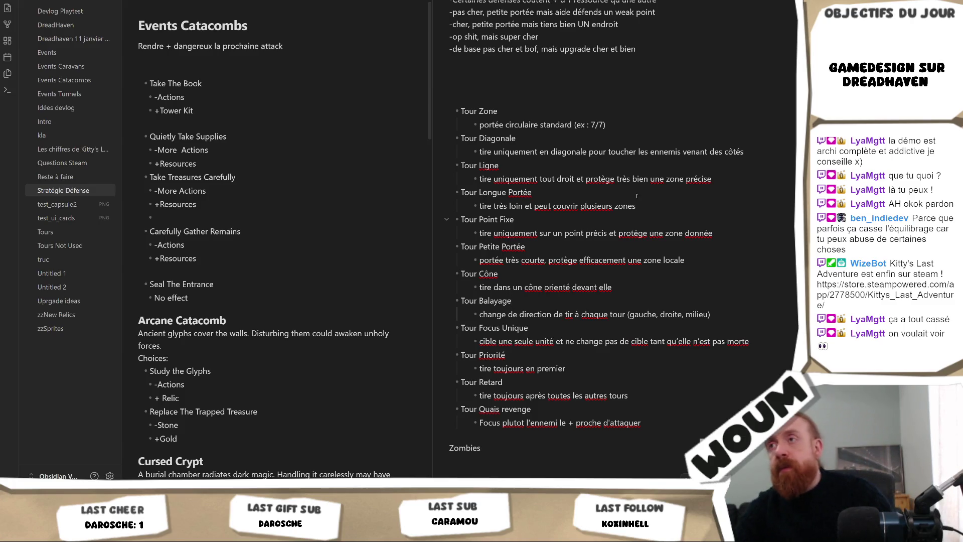
Step: Insert a blank line above the tower list, then return to Unity
{"action": "left_click", "coordinate": [487, 77]}
{"action": "key", "text": "Return"}
{"action": "key", "text": "Up"}
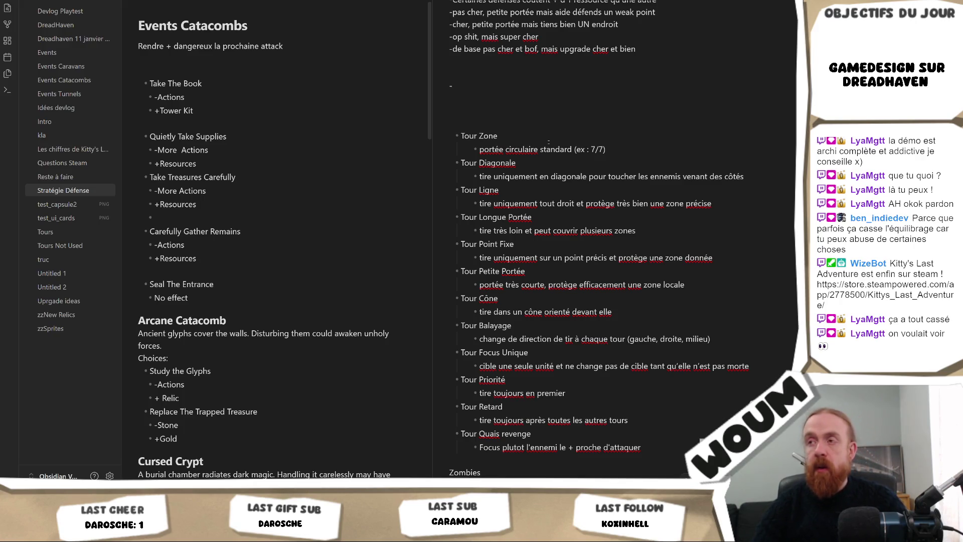
{"action": "key", "text": "alt+Tab"}
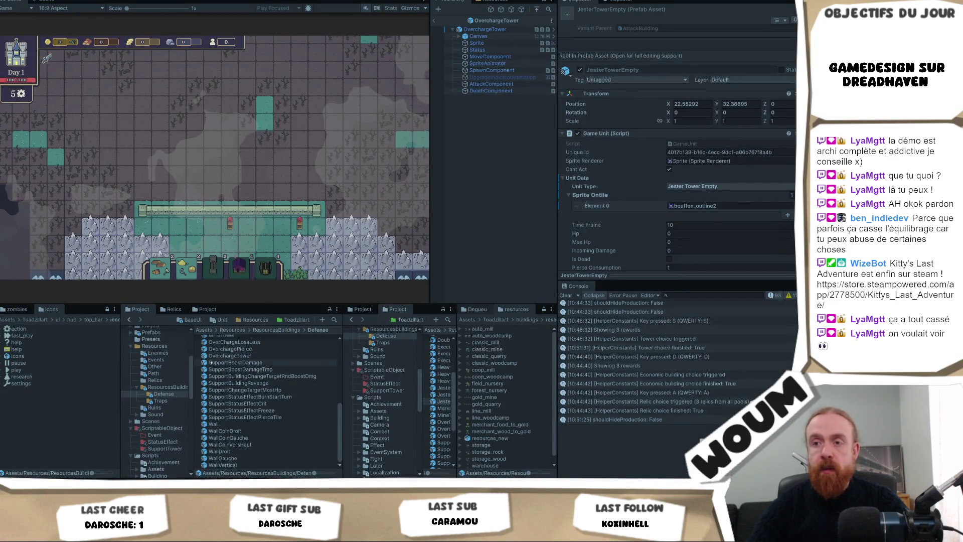
Step: Scroll through Unity's Defense prefabs again, then switch back to the Stratégie Défense note
{"action": "scroll", "coordinate": [271, 401], "scroll_direction": "up", "scroll_amount": 10}
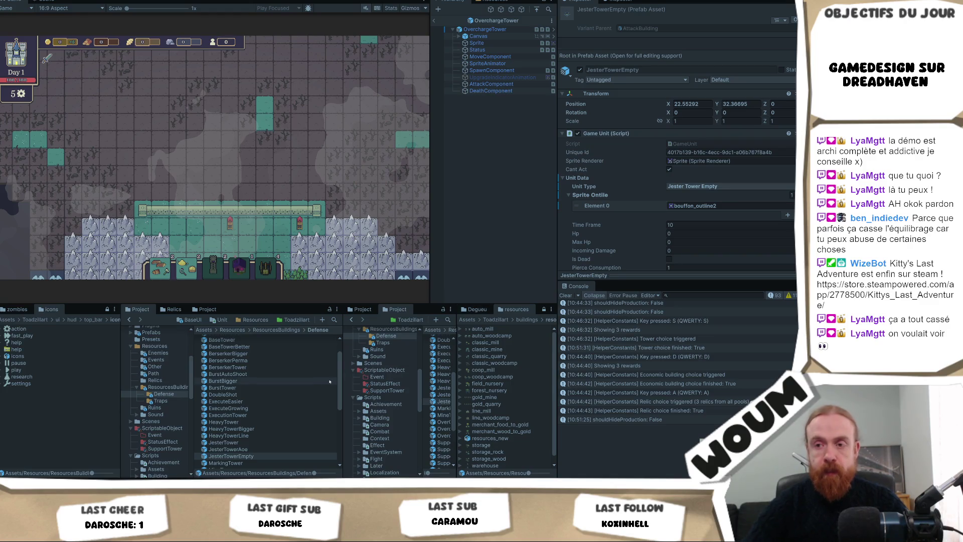
{"action": "scroll", "coordinate": [265, 380], "scroll_direction": "down", "scroll_amount": 2}
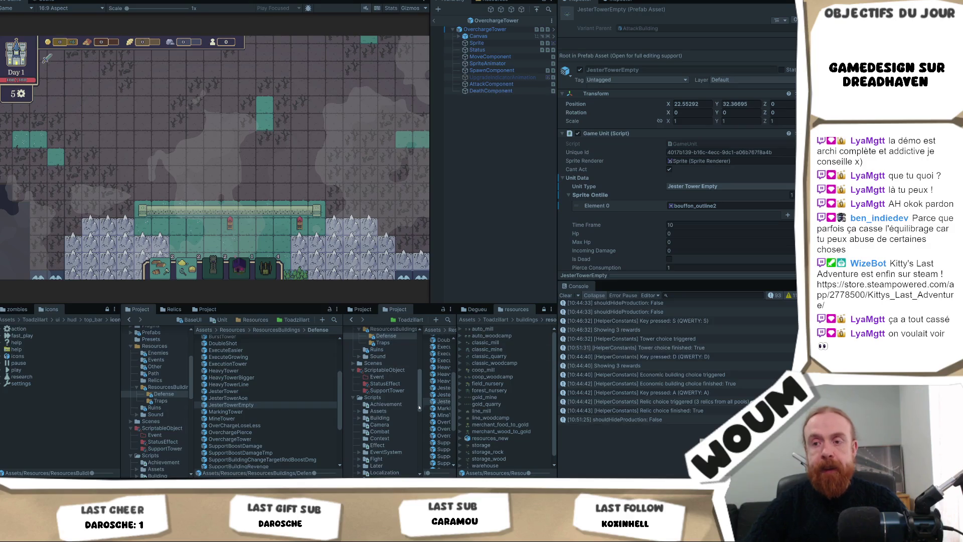
{"action": "scroll", "coordinate": [293, 410], "scroll_direction": "down", "scroll_amount": 2}
{"action": "scroll", "coordinate": [293, 409], "scroll_direction": "down", "scroll_amount": 3}
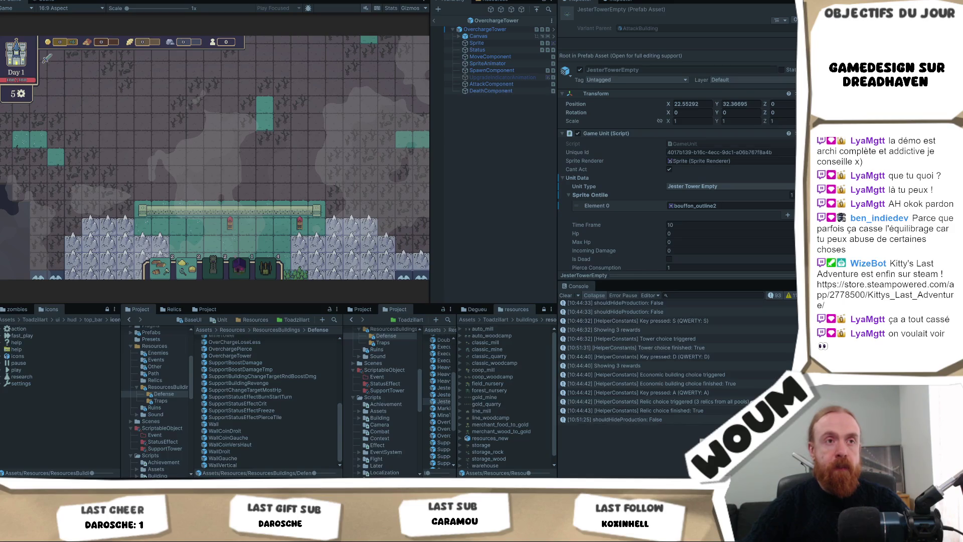
{"action": "key", "text": "alt+Tab"}
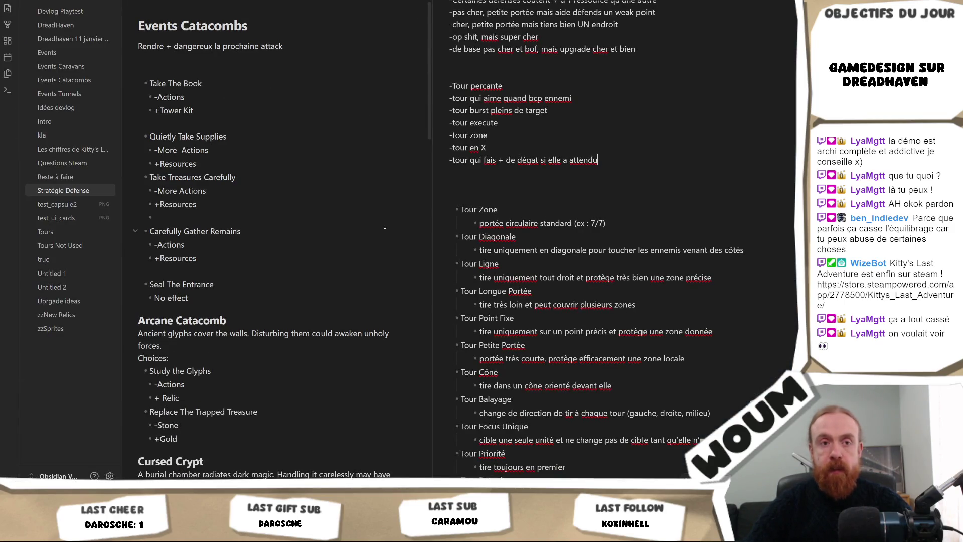
Step: Add a dash line after 'attendu' and paste Tour Longue Portée, Tour Point Fixe and Tour Petite Portée there
{"action": "key", "text": "Return"}
{"action": "key", "text": "Return"}
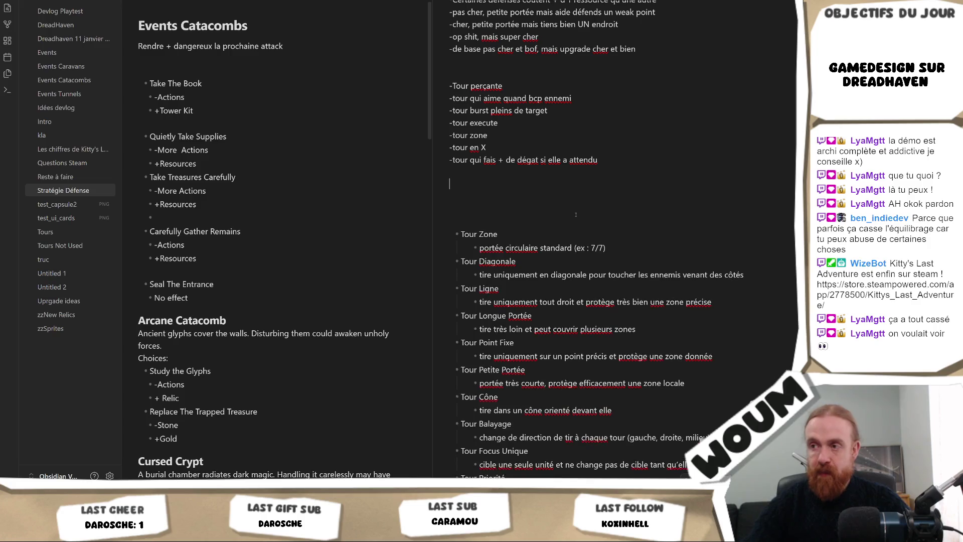
{"action": "type", "text": "-"}
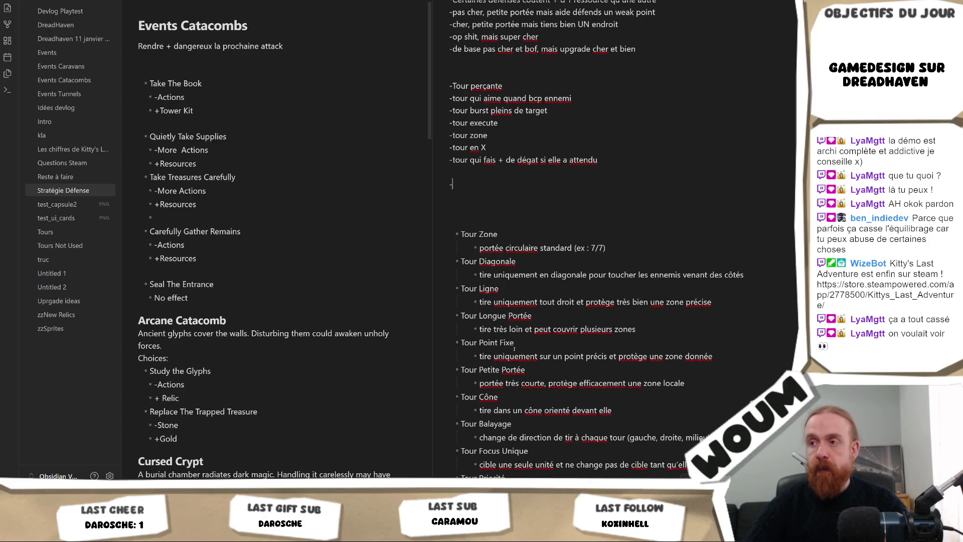
{"action": "mouse_move", "coordinate": [462, 315]}
{"action": "left_mouse_down"}
{"action": "mouse_move", "coordinate": [533, 357]}
{"action": "mouse_move", "coordinate": [534, 328]}
{"action": "mouse_move", "coordinate": [660, 326]}
{"action": "mouse_move", "coordinate": [717, 357]}
{"action": "mouse_move", "coordinate": [661, 383]}
{"action": "mouse_move", "coordinate": [662, 371]}
{"action": "mouse_move", "coordinate": [768, 380]}
{"action": "left_mouse_up"}
{"action": "left_click", "coordinate": [437, 185]}
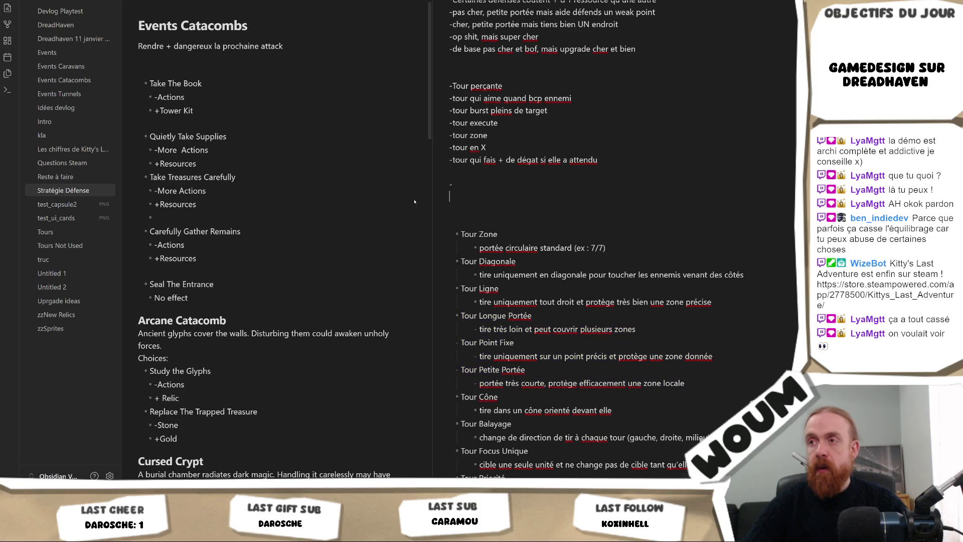
{"action": "type", "text": "Tour Longue Portée \t- tire très loin et peut couvrir plusieurs zones - Tour Point Fixe \t- tire uniquement sur un point précis et protège une zone donnée - Tour Petite Portée \t- portée très courte, protège efficacement une zone locale"}
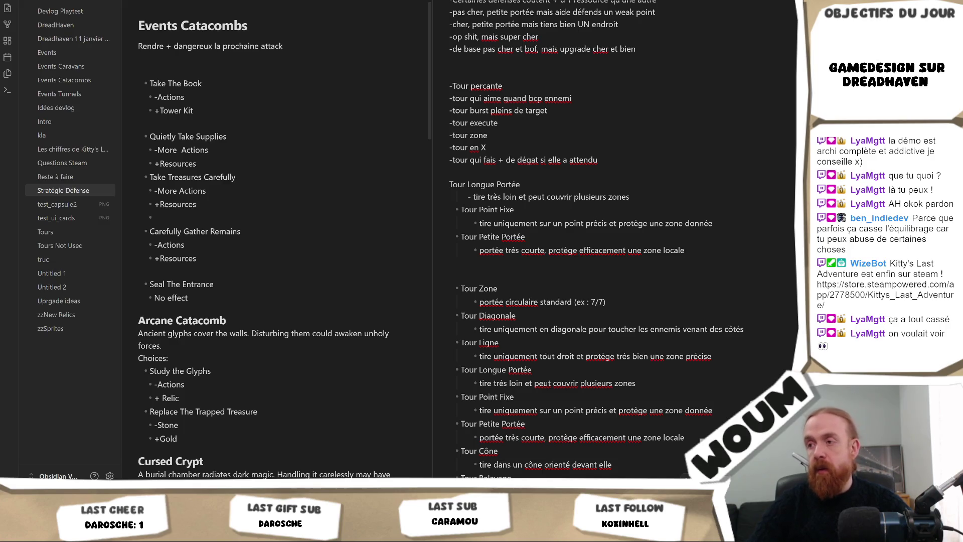
{"action": "scroll", "coordinate": [545, 356], "scroll_direction": "down", "scroll_amount": 2}
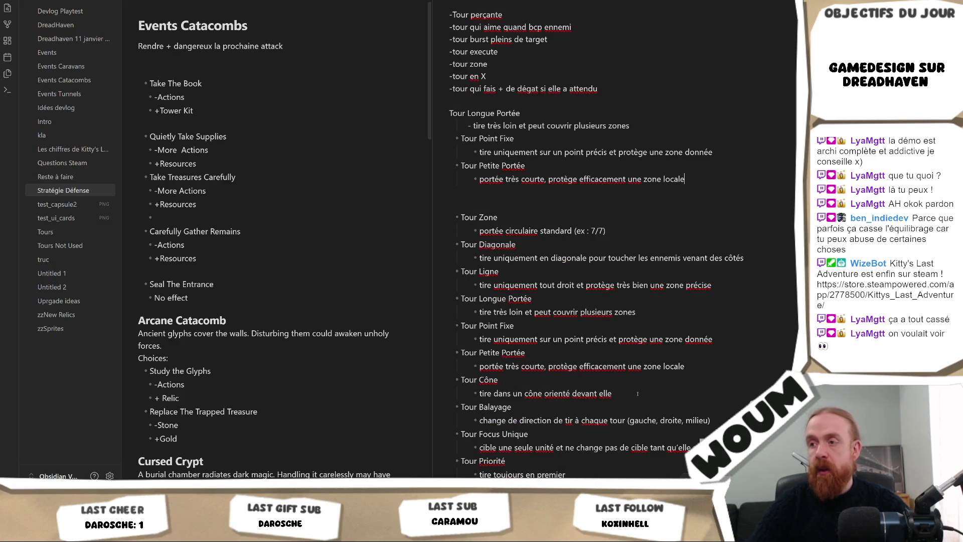
Step: Copy the Tour Balayage entry and its description into the top tower group
{"action": "scroll", "coordinate": [638, 394], "scroll_direction": "down", "scroll_amount": 2}
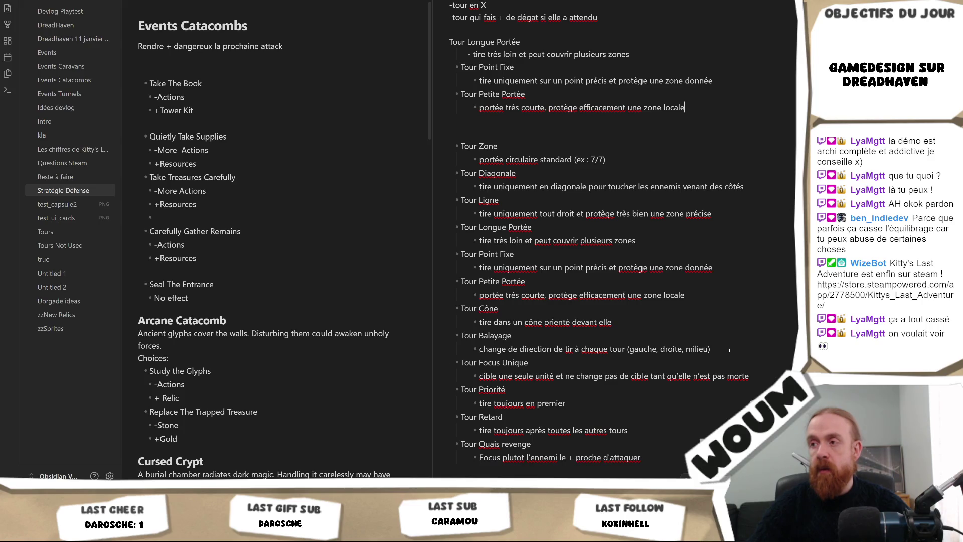
{"action": "mouse_move", "coordinate": [729, 350]}
{"action": "left_mouse_down"}
{"action": "mouse_move", "coordinate": [452, 350]}
{"action": "mouse_move", "coordinate": [454, 335]}
{"action": "left_mouse_up"}
{"action": "scroll", "coordinate": [507, 232], "scroll_direction": "up", "scroll_amount": 2}
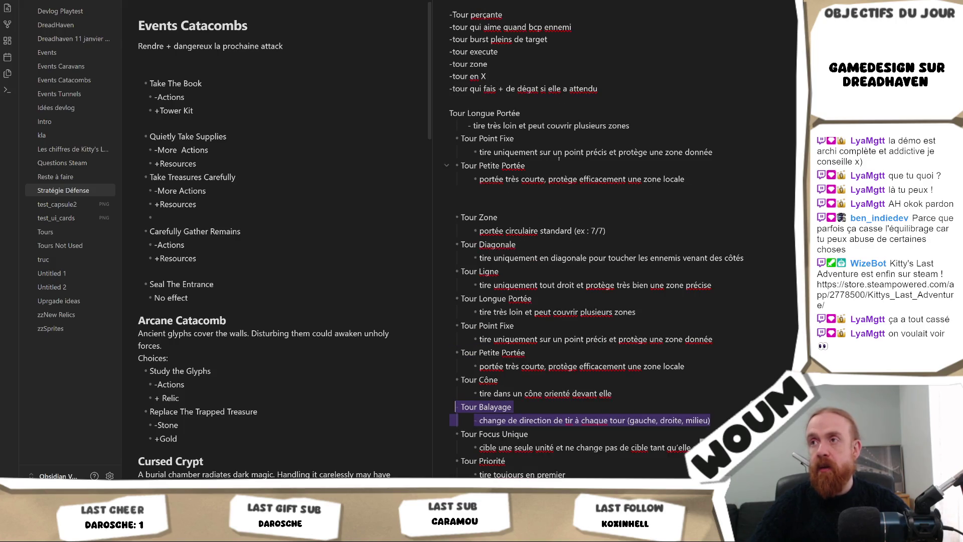
{"action": "left_click", "coordinate": [527, 195]}
{"action": "key", "text": "ctrl+v"}
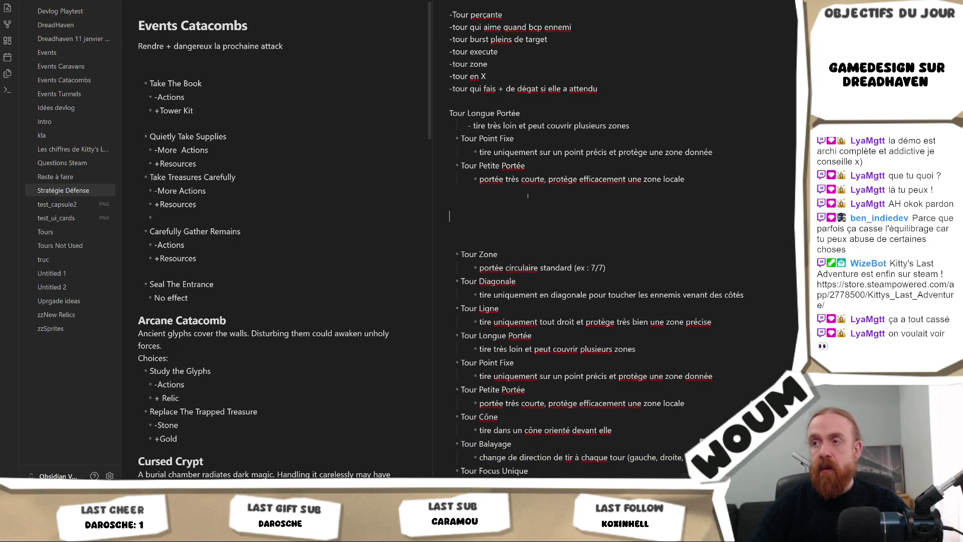
Step: Copy the Tour Focus Unique entry to sit beneath Tour Petite Portée's description
{"action": "scroll", "coordinate": [525, 195], "scroll_direction": "down", "scroll_amount": 4}
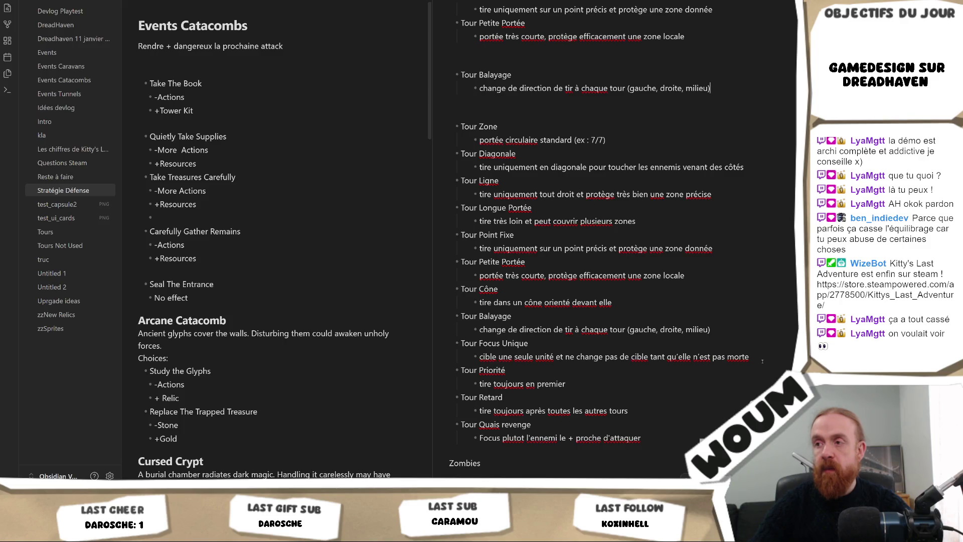
{"action": "left_click_drag", "start_coordinate": [457, 370], "coordinate": [453, 343]}
{"action": "key", "text": "ctrl+c"}
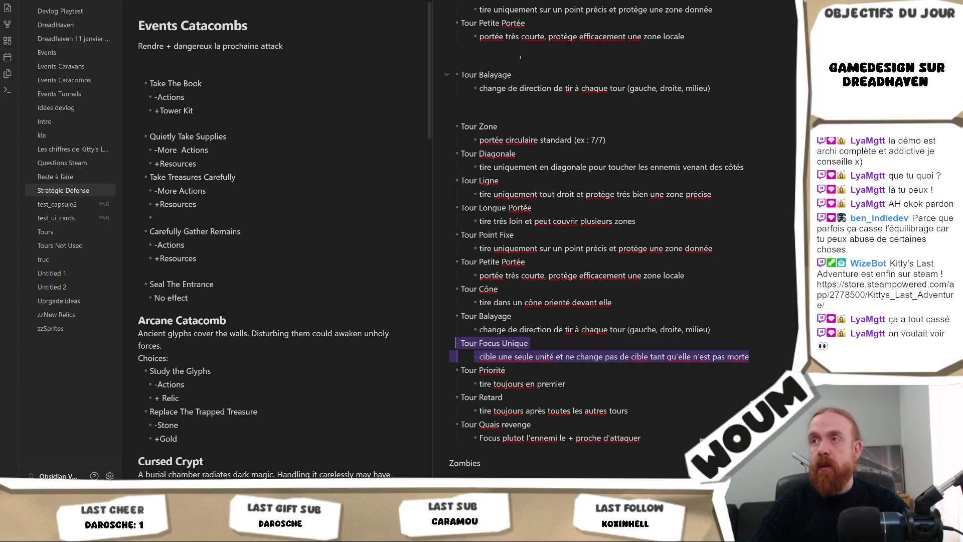
{"action": "scroll", "coordinate": [530, 145], "scroll_direction": "up", "scroll_amount": 3}
{"action": "left_click", "coordinate": [503, 197]}
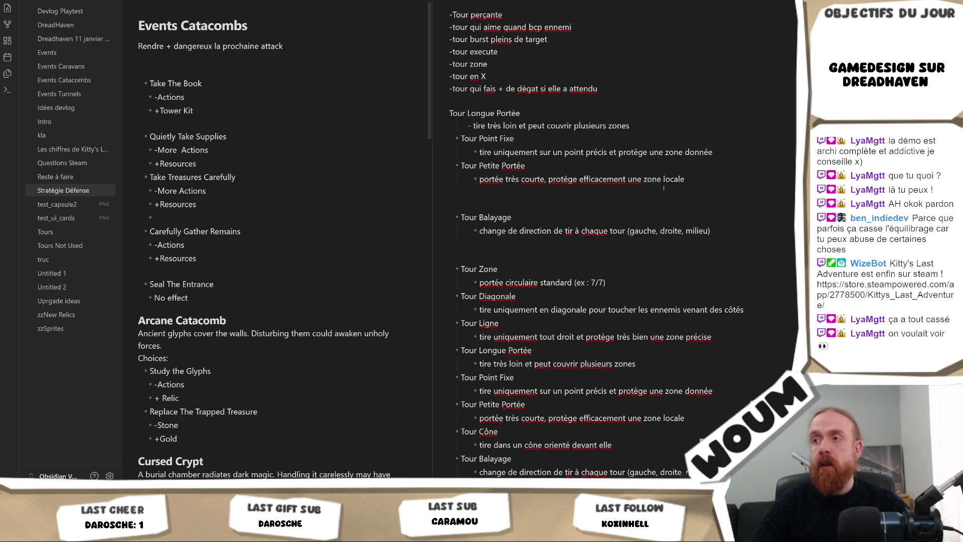
{"action": "key", "text": "ctrl+v"}
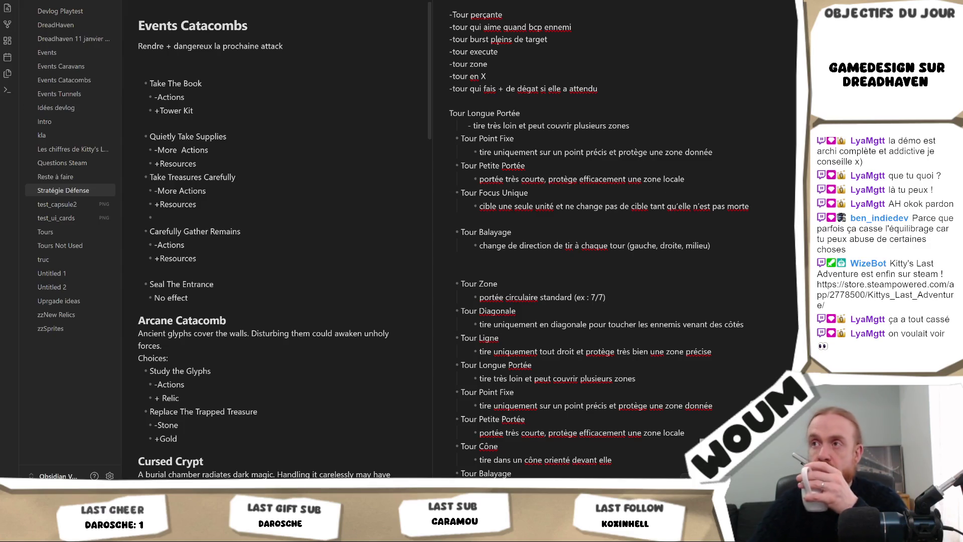
{"action": "scroll", "coordinate": [558, 72], "scroll_direction": "up", "scroll_amount": 3}
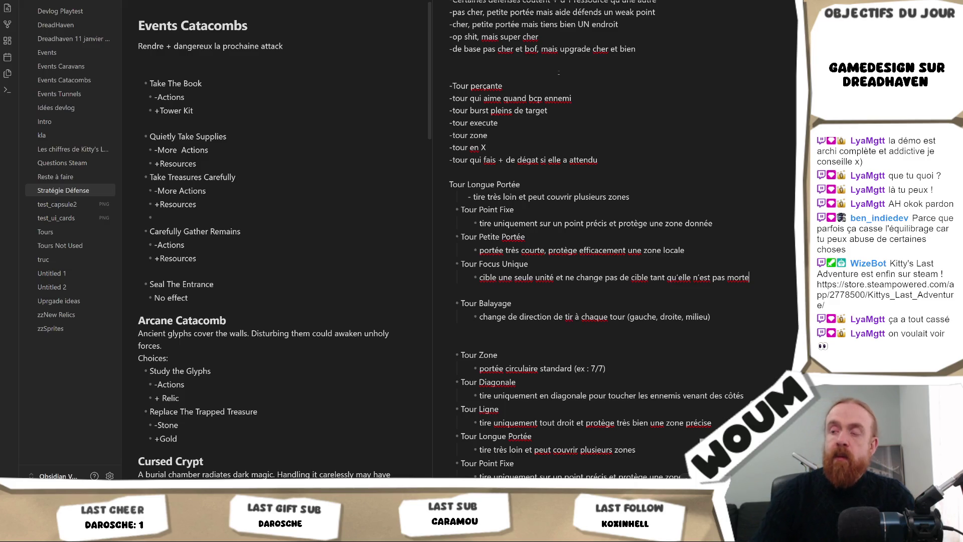
{"action": "scroll", "coordinate": [608, 296], "scroll_direction": "down", "scroll_amount": 10}
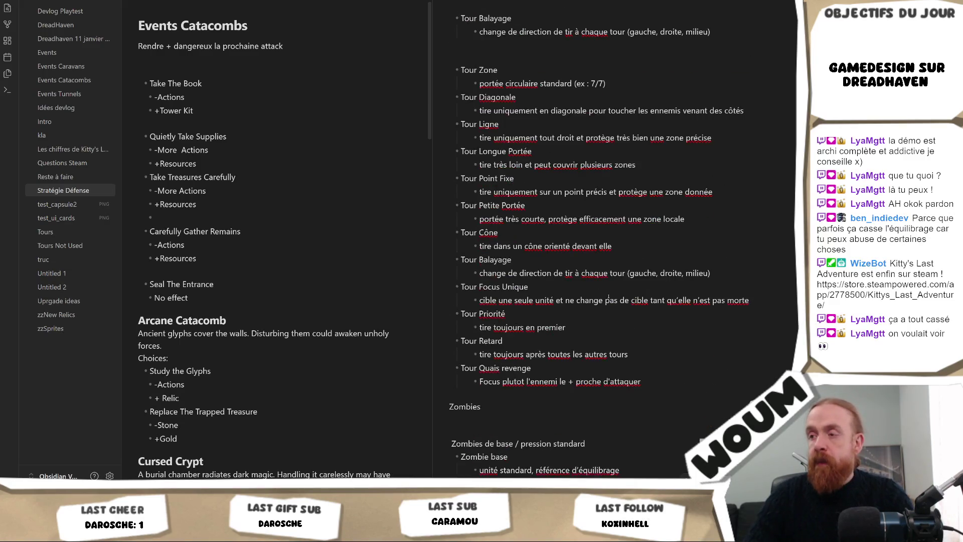
{"action": "scroll", "coordinate": [609, 296], "scroll_direction": "up", "scroll_amount": 5}
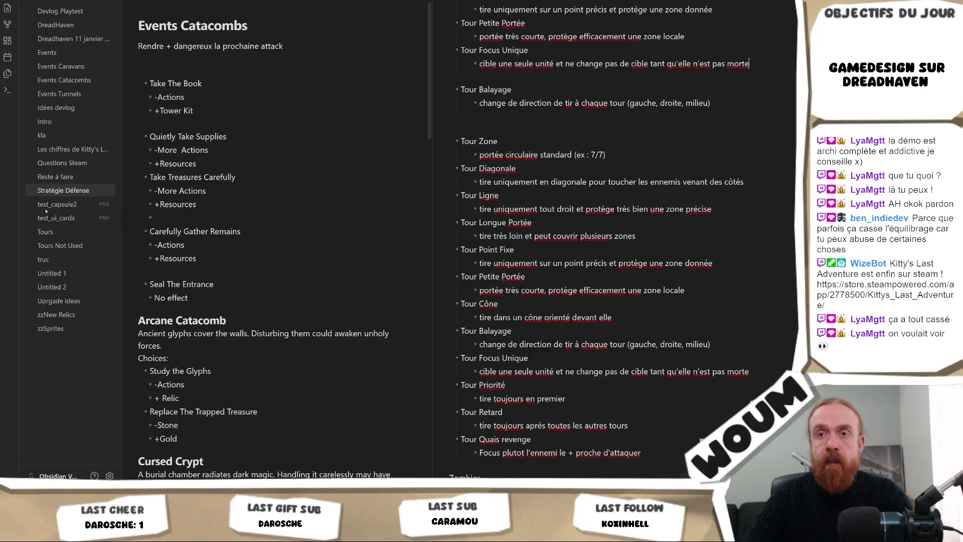
{"action": "left_click", "coordinate": [50, 244]}
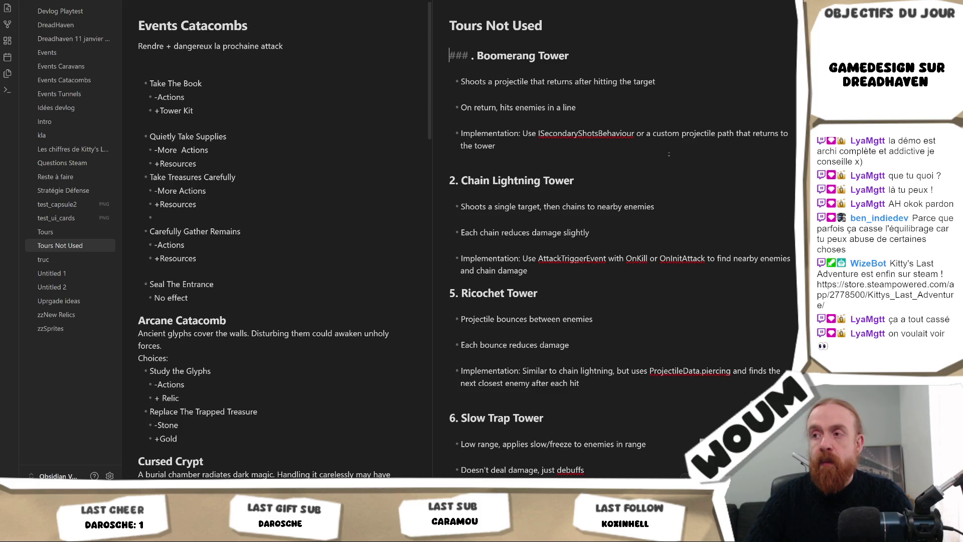
Step: Open the Tours note listing ideas like the bomb tower, Execute Tower and Overcharging
{"action": "scroll", "coordinate": [669, 154], "scroll_direction": "down", "scroll_amount": 8}
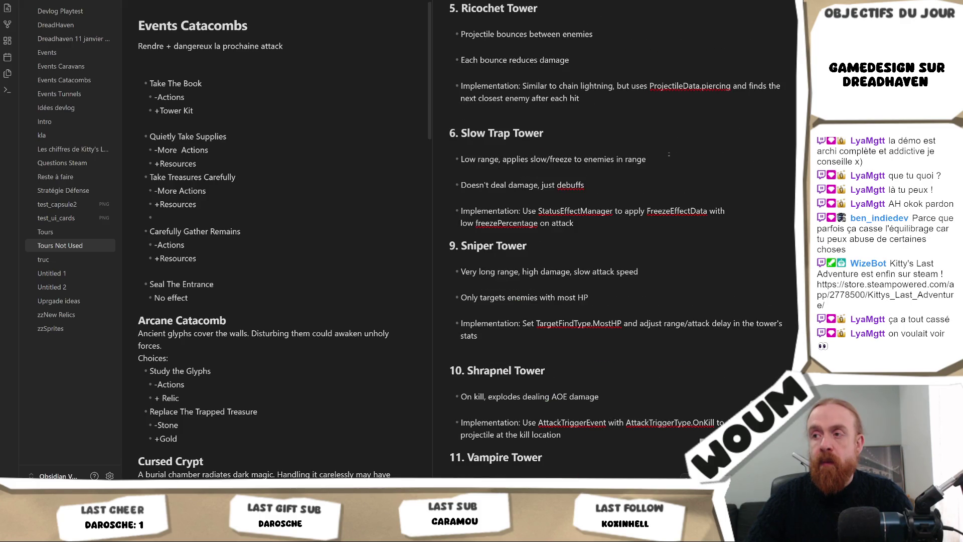
{"action": "scroll", "coordinate": [669, 154], "scroll_direction": "down", "scroll_amount": 5}
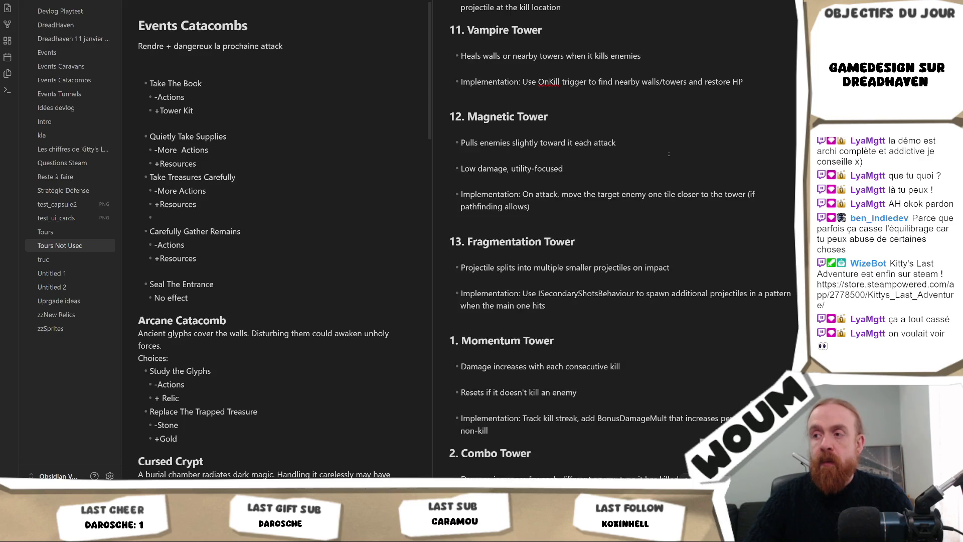
{"action": "scroll", "coordinate": [669, 154], "scroll_direction": "down", "scroll_amount": 3}
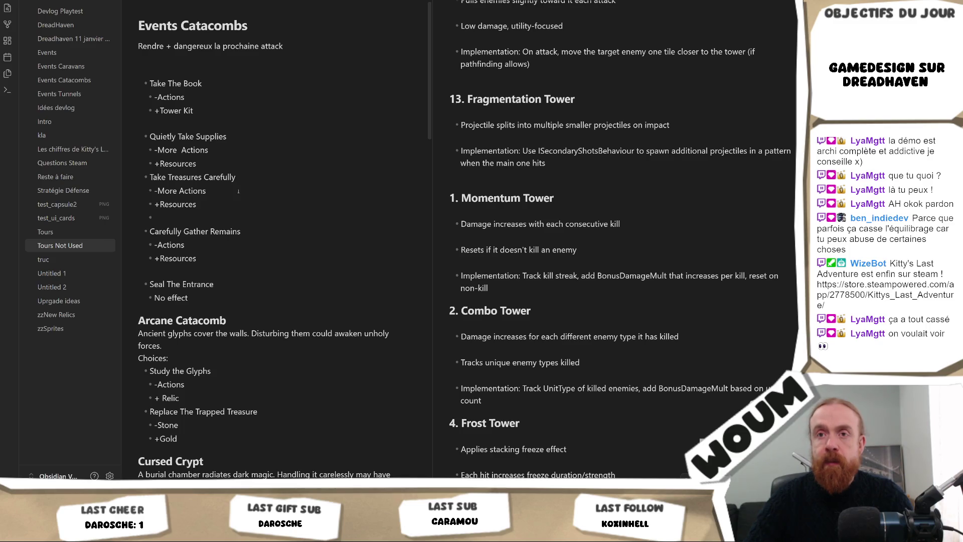
{"action": "left_click", "coordinate": [84, 231]}
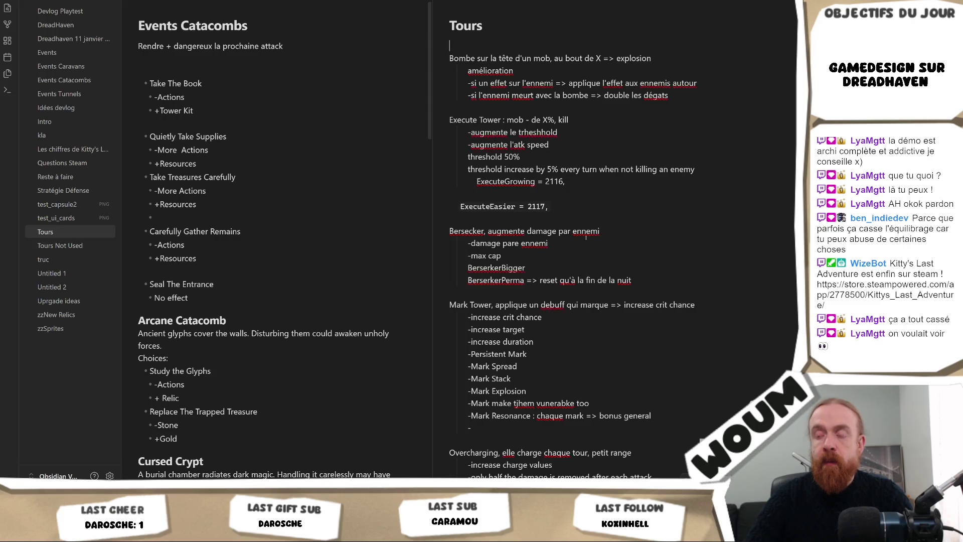
Step: Scroll through the Tours note's Mark Tower upgrades, then back to the top
{"action": "scroll", "coordinate": [600, 234], "scroll_direction": "down", "scroll_amount": 4}
{"action": "scroll", "coordinate": [600, 234], "scroll_direction": "down", "scroll_amount": 3}
{"action": "scroll", "coordinate": [603, 233], "scroll_direction": "up", "scroll_amount": 7}
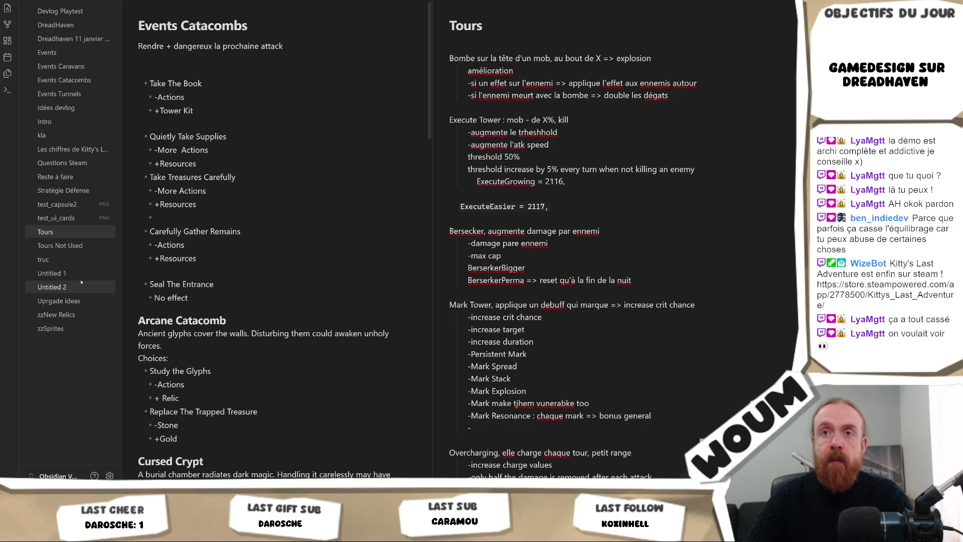
Step: In Stratégie Défense, click after Tour Focus Unique and select Tour perçante through Tour Balayage
{"action": "left_click", "coordinate": [63, 190]}
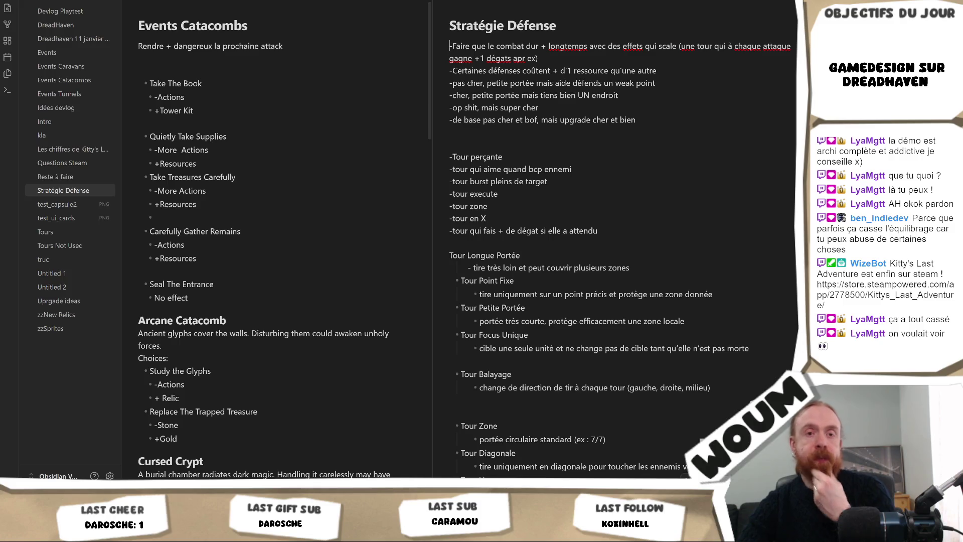
{"action": "left_click", "coordinate": [660, 334]}
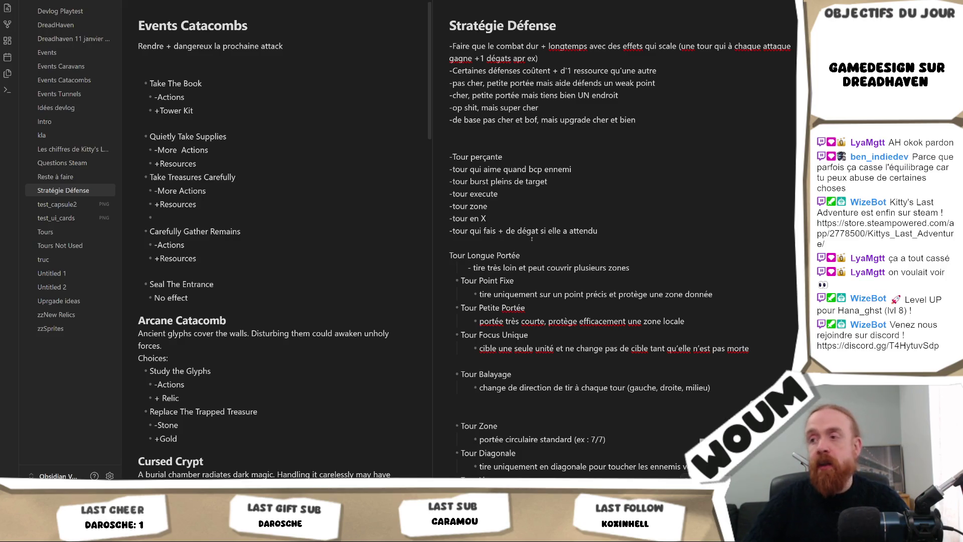
{"action": "left_click_drag", "start_coordinate": [718, 388], "coordinate": [449, 153]}
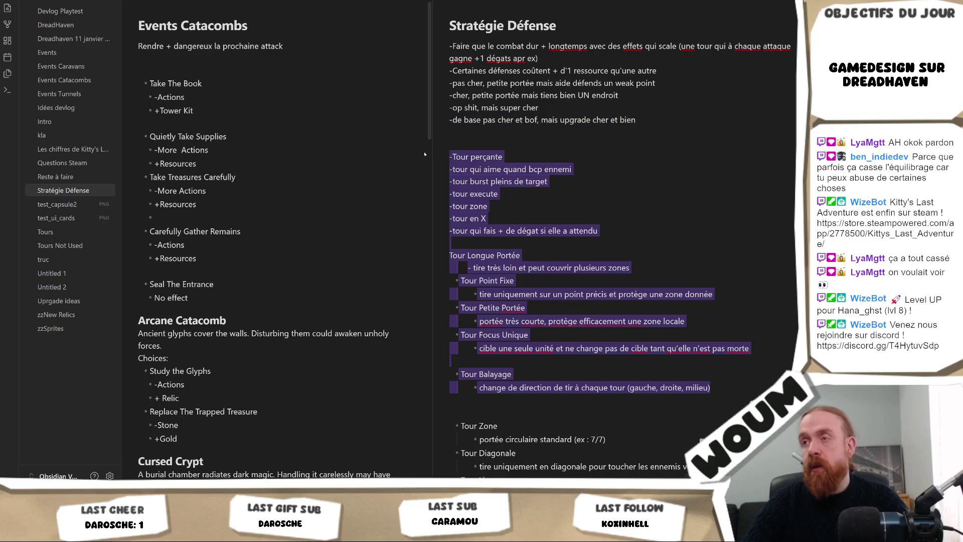
{"action": "left_click", "coordinate": [574, 245]}
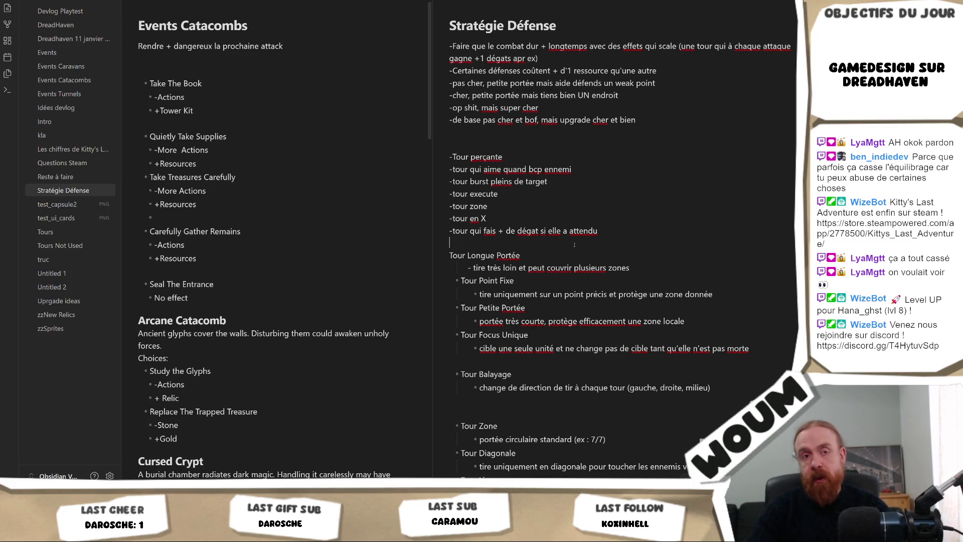
{"action": "left_click", "coordinate": [574, 244]}
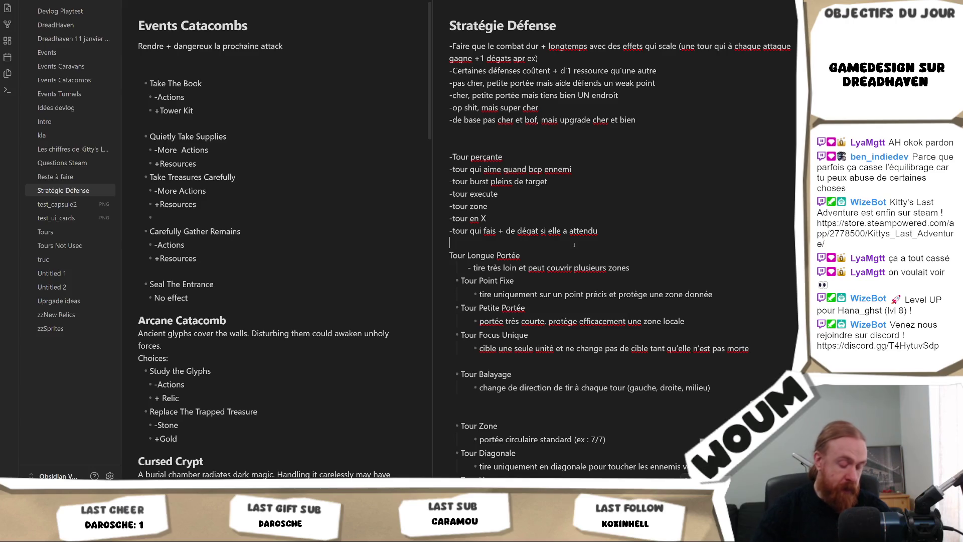
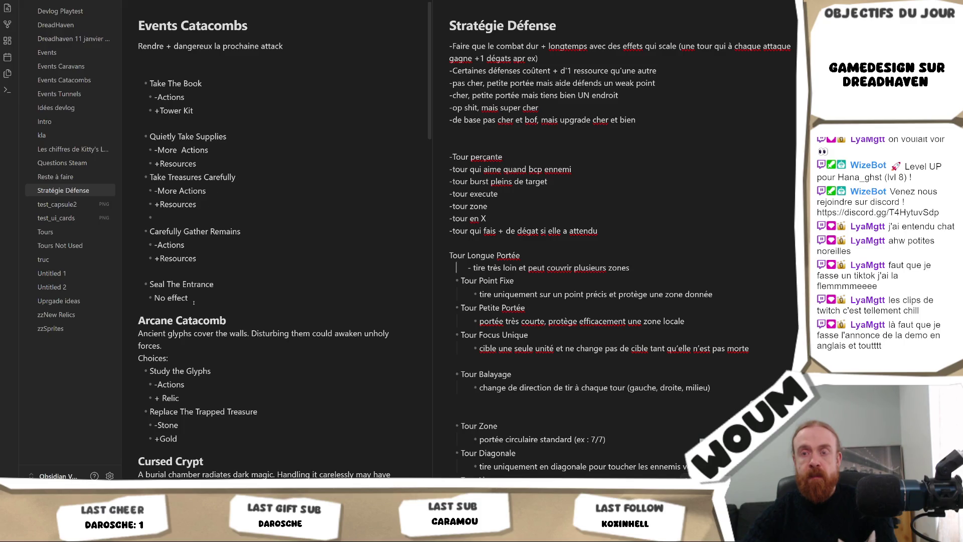
Step: Widen the Events Catacombs pane by moving the split divider right, narrowing Stratégie Défense
{"action": "left_click", "coordinate": [198, 296]}
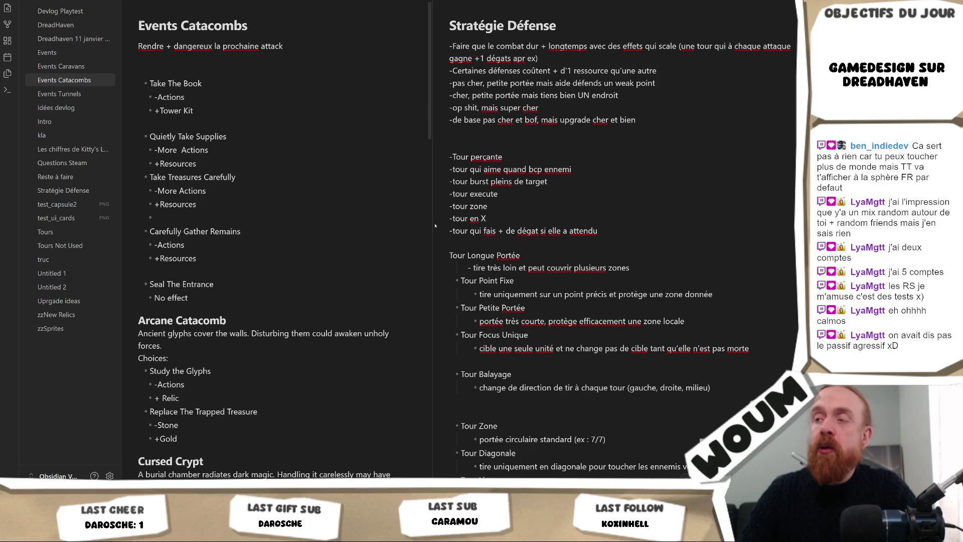
{"action": "mouse_move", "coordinate": [432, 224]}
{"action": "left_mouse_down"}
{"action": "mouse_move", "coordinate": [416, 226]}
{"action": "mouse_move", "coordinate": [468, 231]}
{"action": "mouse_move", "coordinate": [452, 229]}
{"action": "left_mouse_up"}
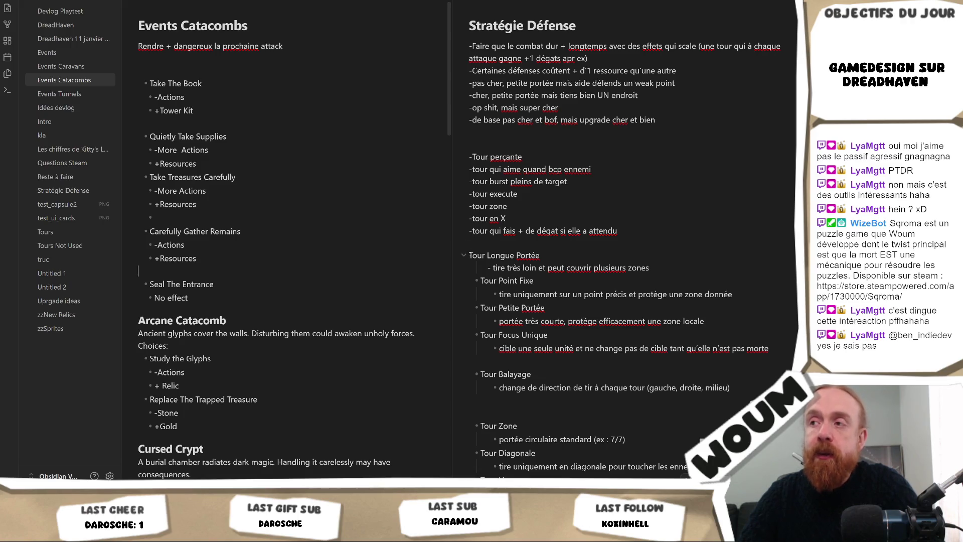
Step: Prefix the Tour Longue Portée line with '-' and step down through the tower description lines
{"action": "left_click", "coordinate": [469, 255]}
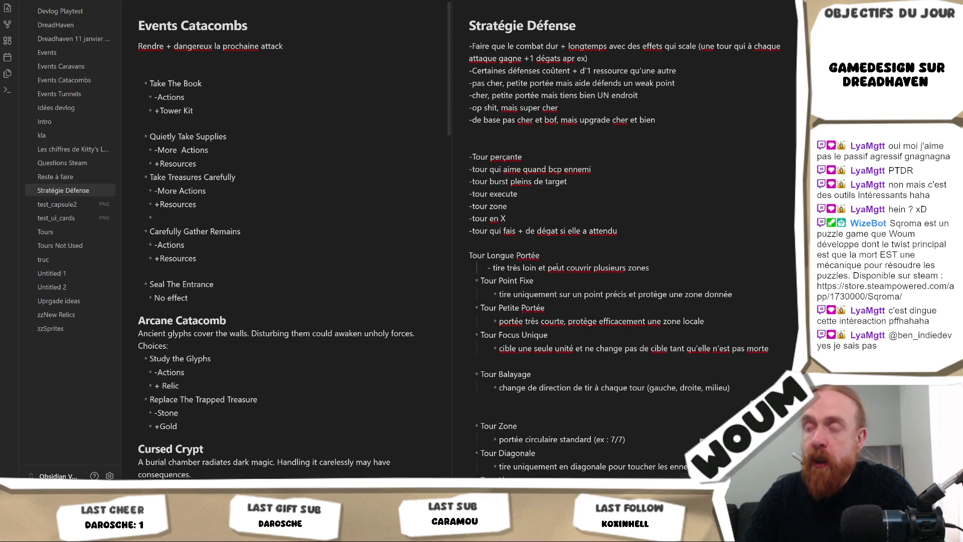
{"action": "type", "text": "-"}
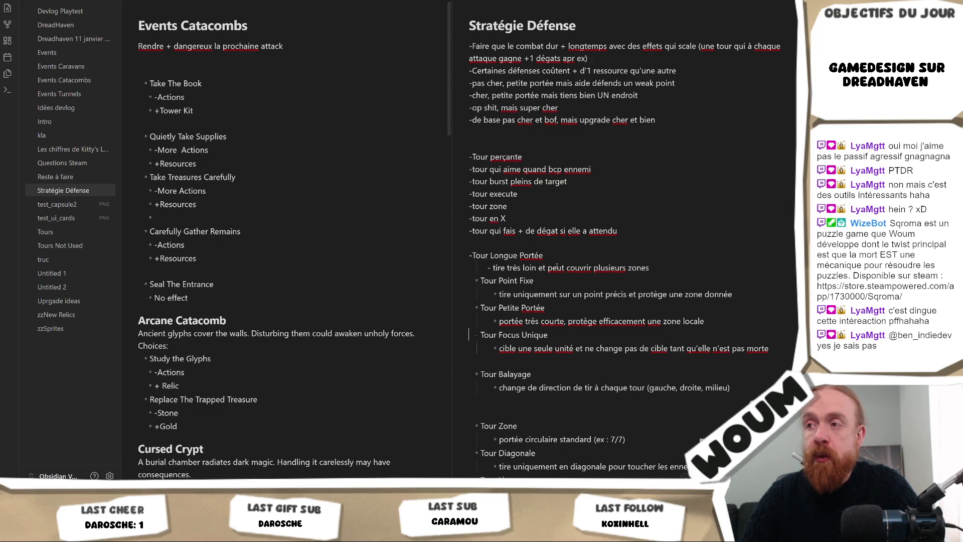
{"action": "key", "text": "Down"}
{"action": "key", "text": "Down"}
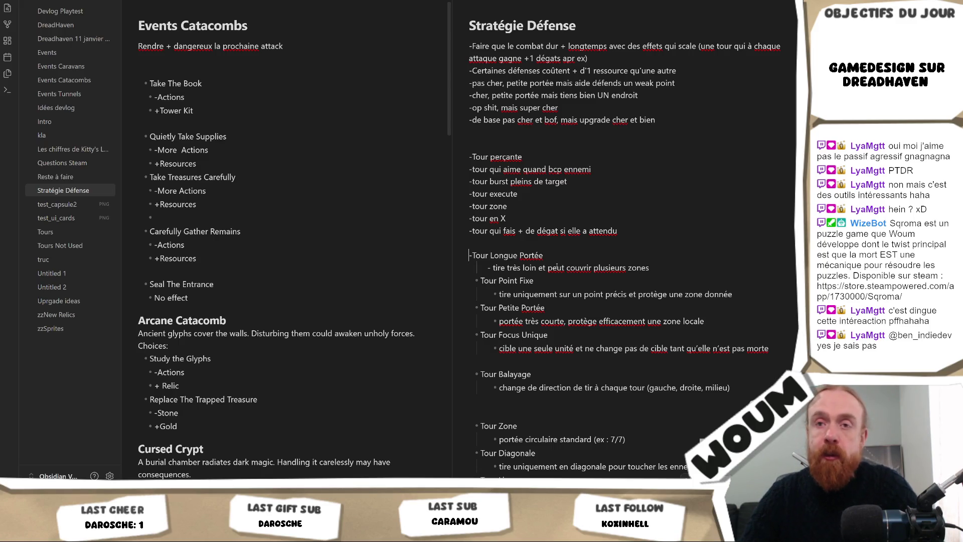
{"action": "key", "text": "Down"}
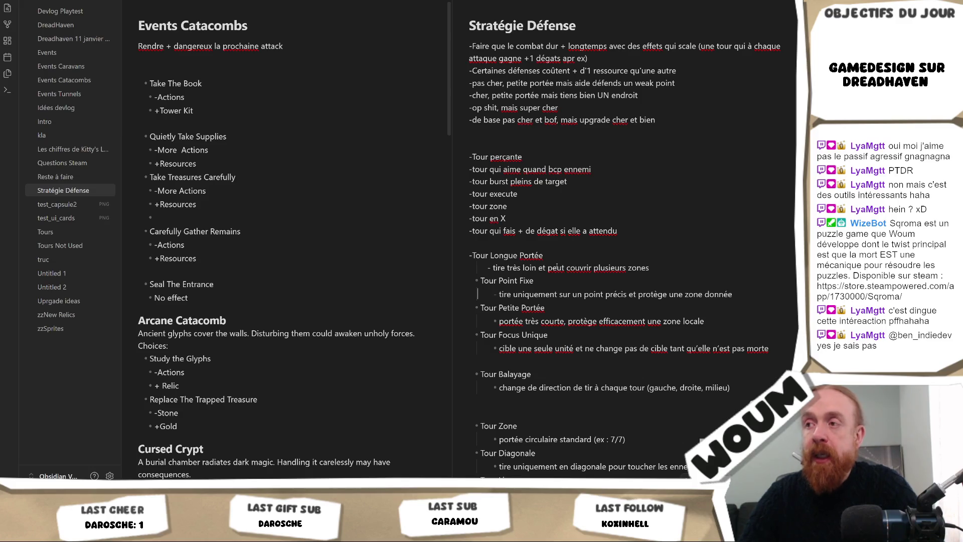
{"action": "key", "text": "Down"}
{"action": "key", "text": "Down"}
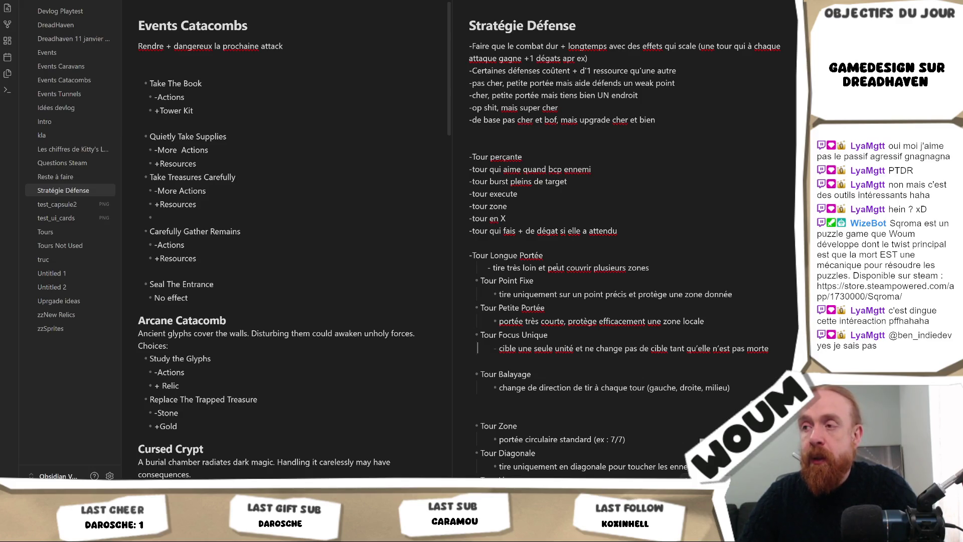
{"action": "key", "text": "Down"}
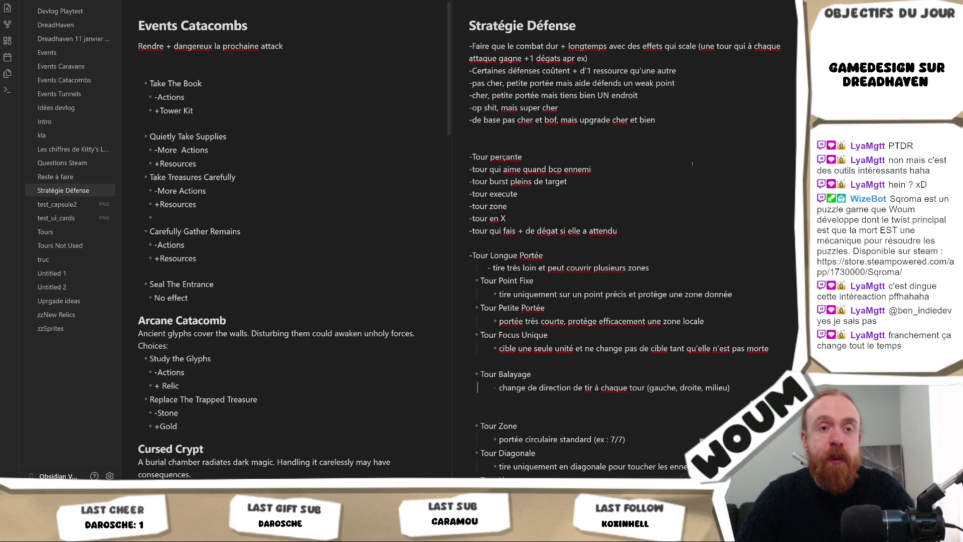
Step: Open the Events Catacombs note and widen the file list so full note names show
{"action": "key", "text": "Up"}
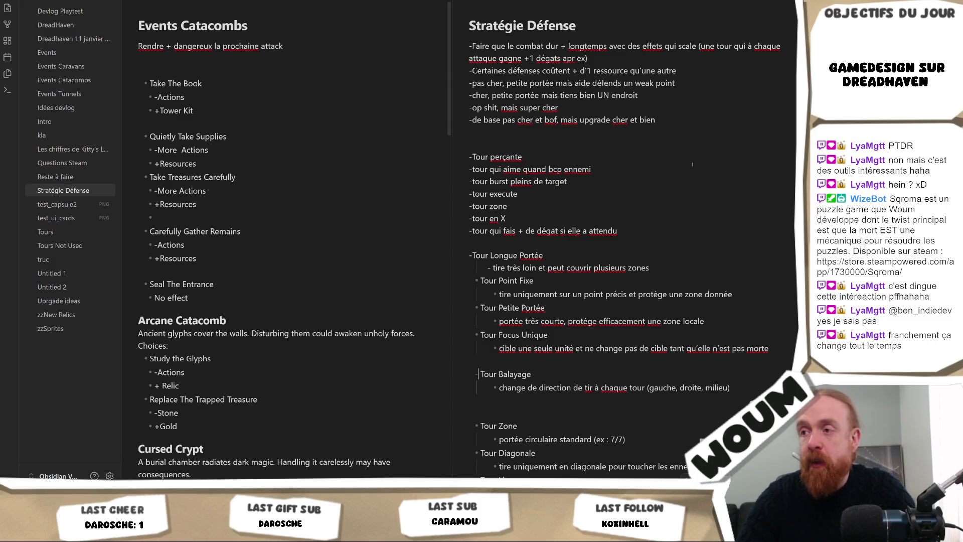
{"action": "key", "text": "Up"}
{"action": "key", "text": "Up"}
{"action": "key", "text": "Up"}
{"action": "key", "text": "Up"}
{"action": "key", "text": "Up"}
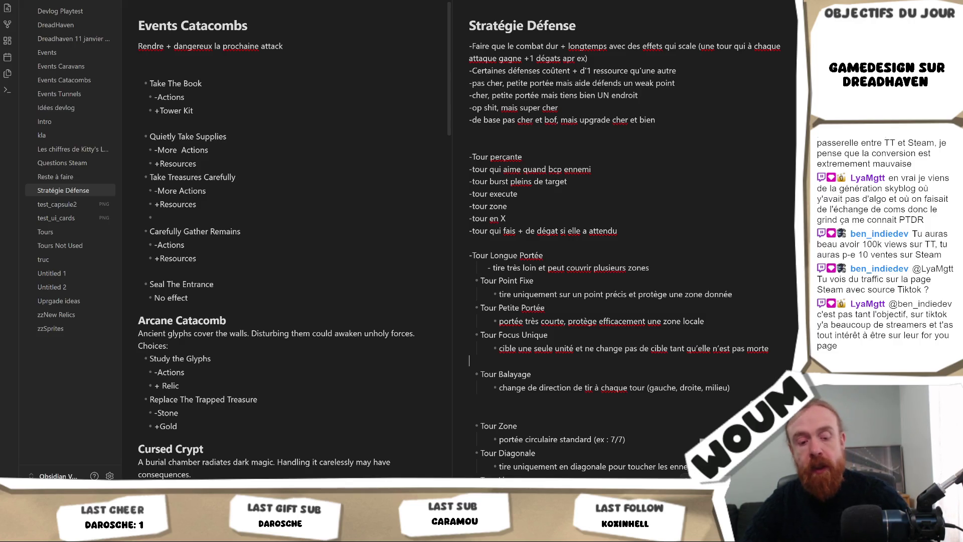
{"action": "left_click", "coordinate": [122, 253]}
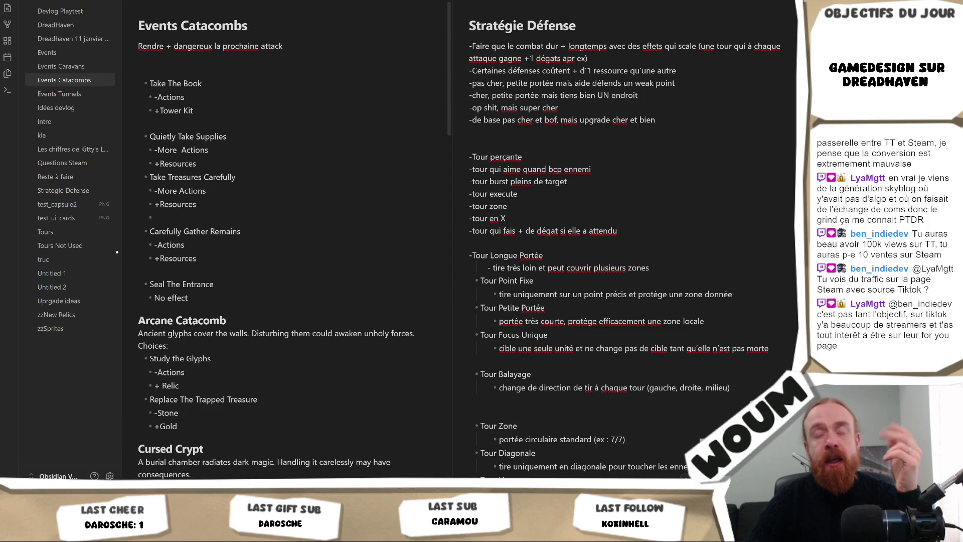
{"action": "left_click_drag", "start_coordinate": [120, 252], "coordinate": [135, 252]}
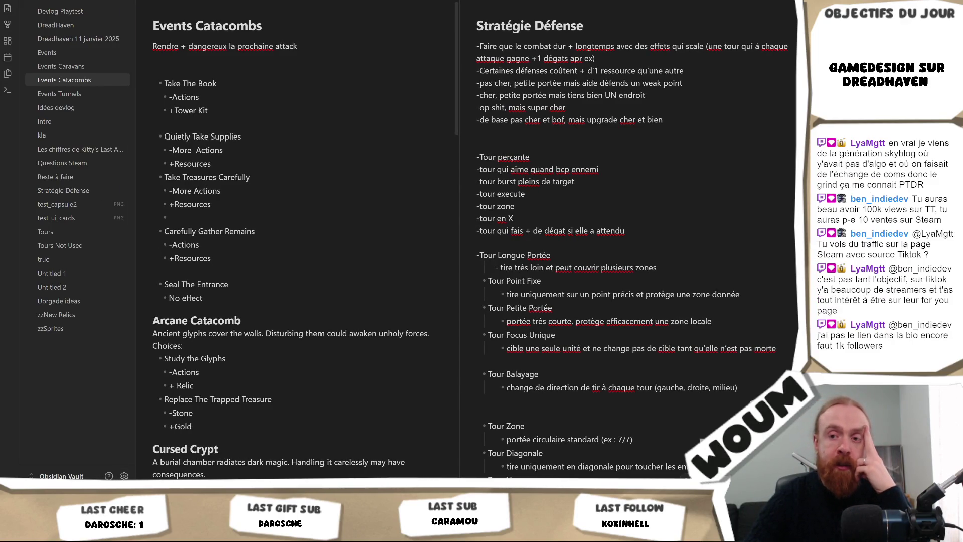
{"action": "key", "text": "alt+Tab"}
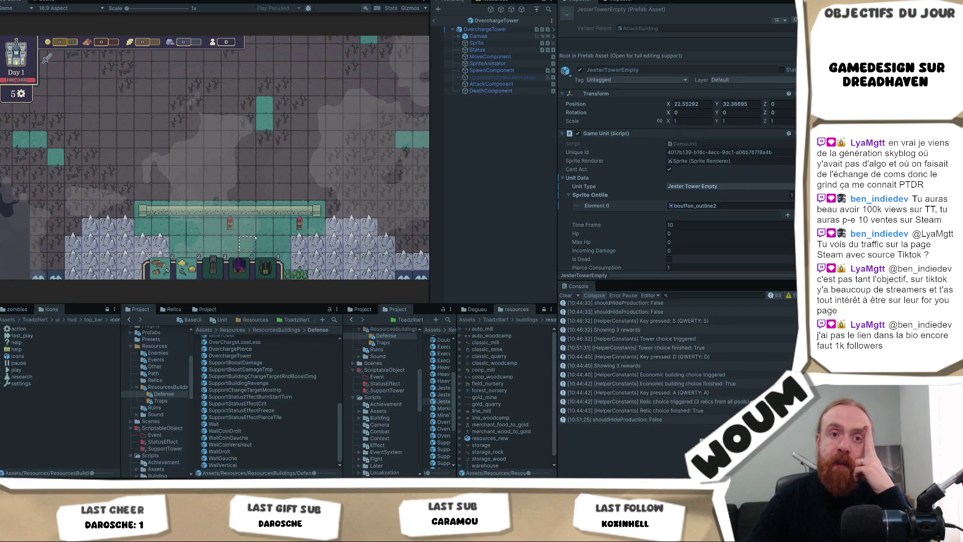
Step: Pick the wall tile at (23, 31) in the running game so it is logged in the Console
{"action": "left_click", "coordinate": [255, 239]}
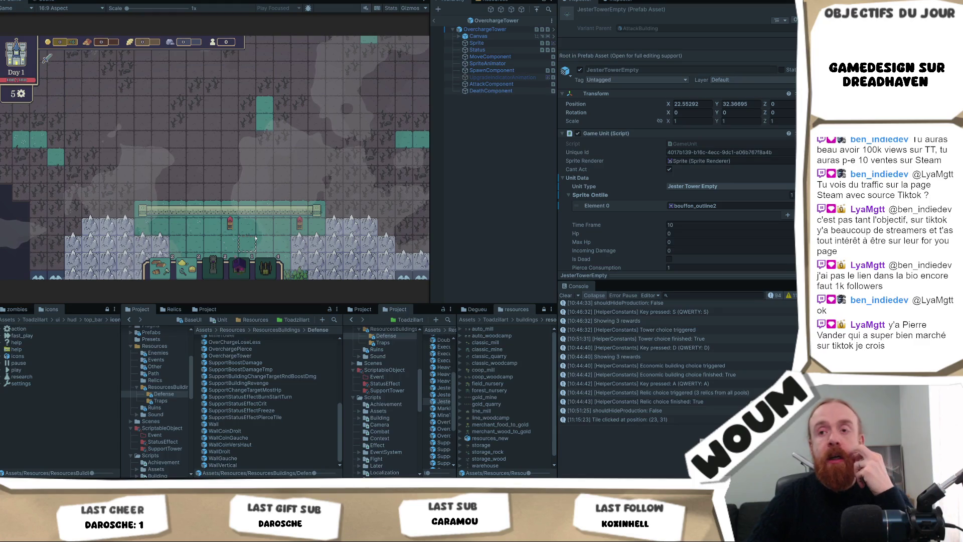
{"action": "key", "text": "alt+Tab"}
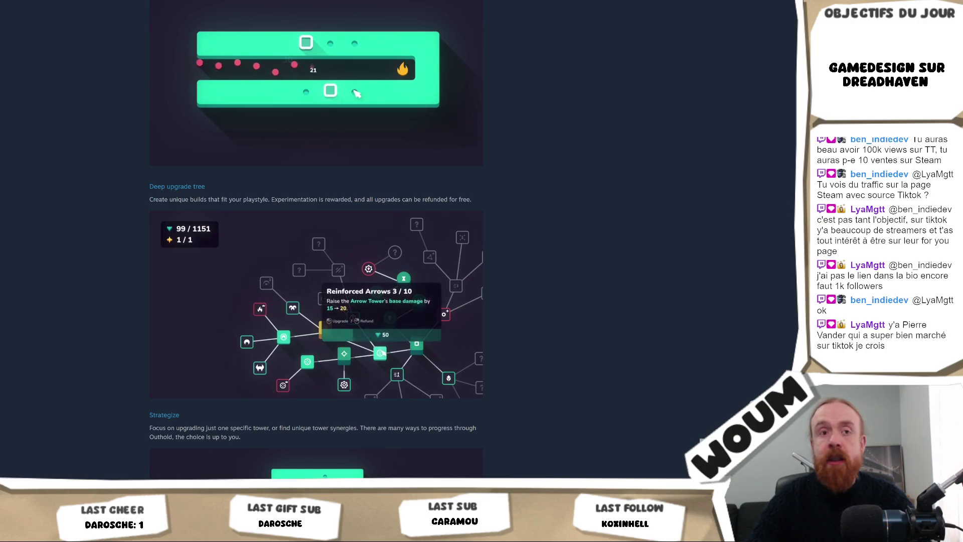
Step: Search the Steam store for 'tinyfolks' and open its SteamDB statistics page
{"action": "scroll", "coordinate": [344, 118], "scroll_direction": "up", "scroll_amount": 15}
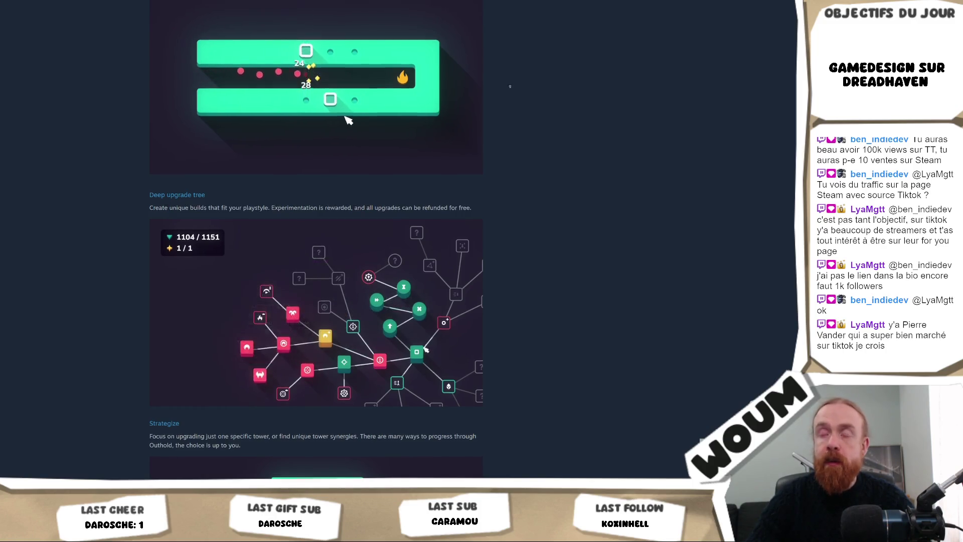
{"action": "left_click", "coordinate": [505, 51]}
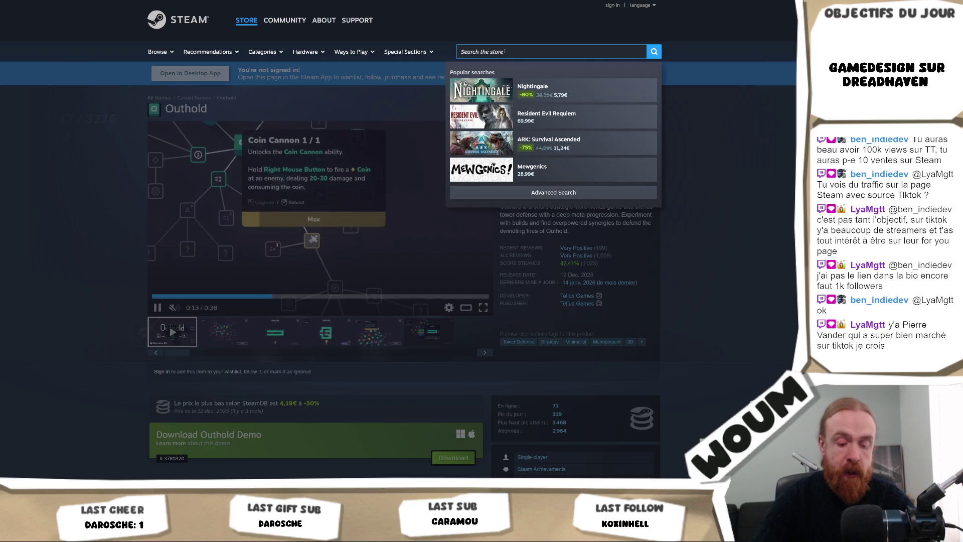
{"action": "type", "text": "tinyfolks"}
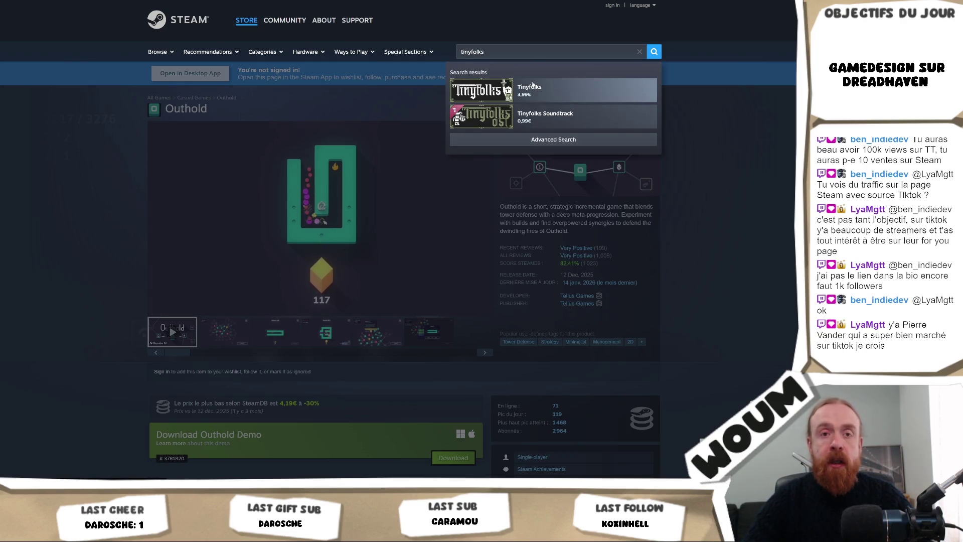
{"action": "key", "text": "Return"}
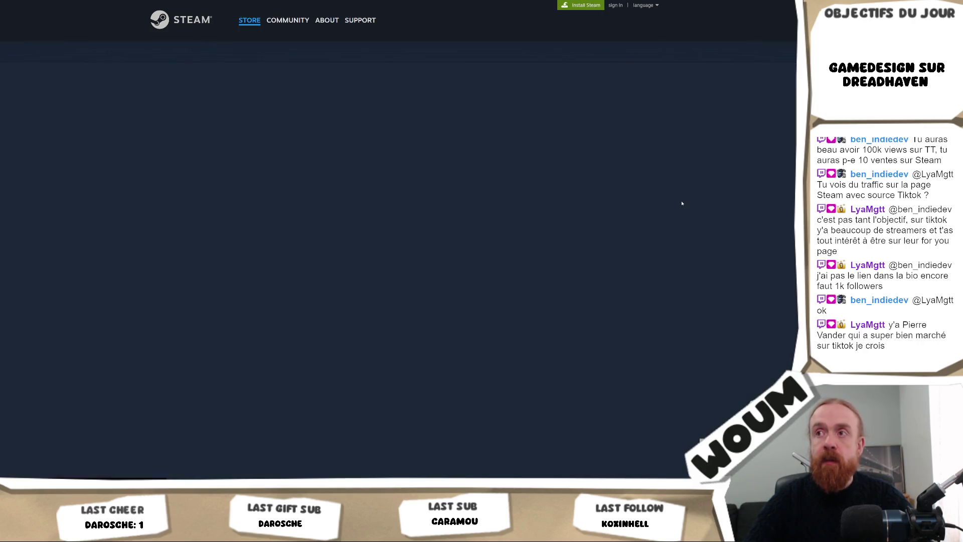
{"action": "scroll", "coordinate": [637, 301], "scroll_direction": "down", "scroll_amount": 3}
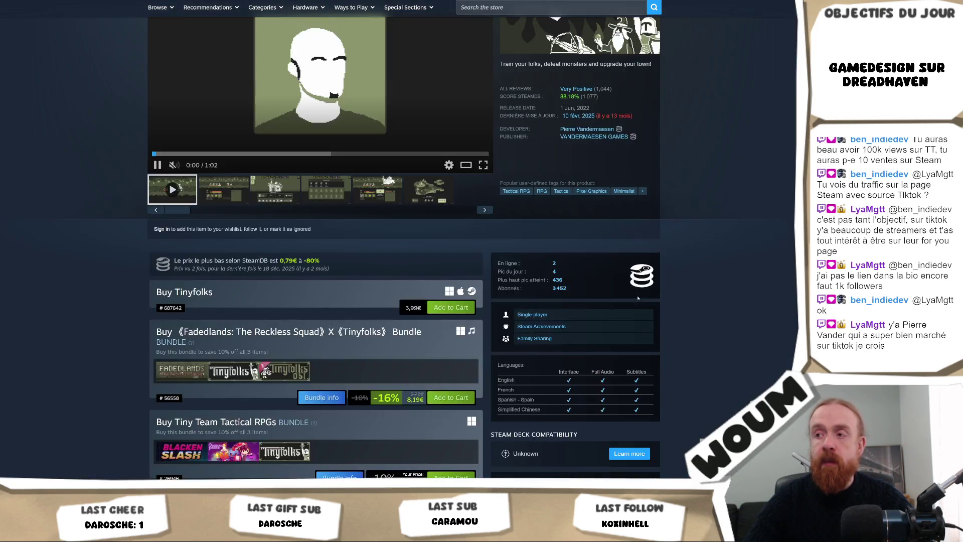
{"action": "left_click", "coordinate": [592, 254]}
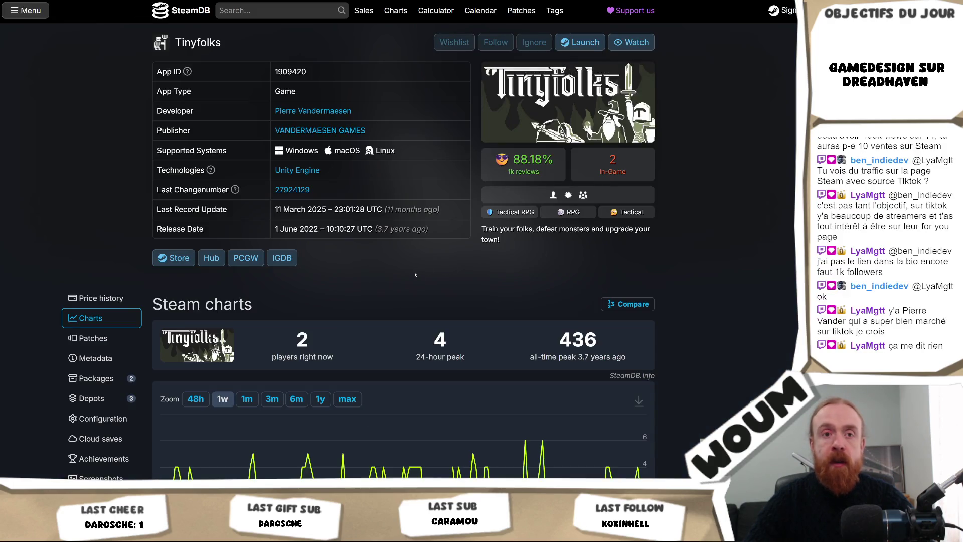
Step: Scroll through Tinyfolks' player count charts and inspect the followers history chart
{"action": "scroll", "coordinate": [331, 297], "scroll_direction": "down", "scroll_amount": 10}
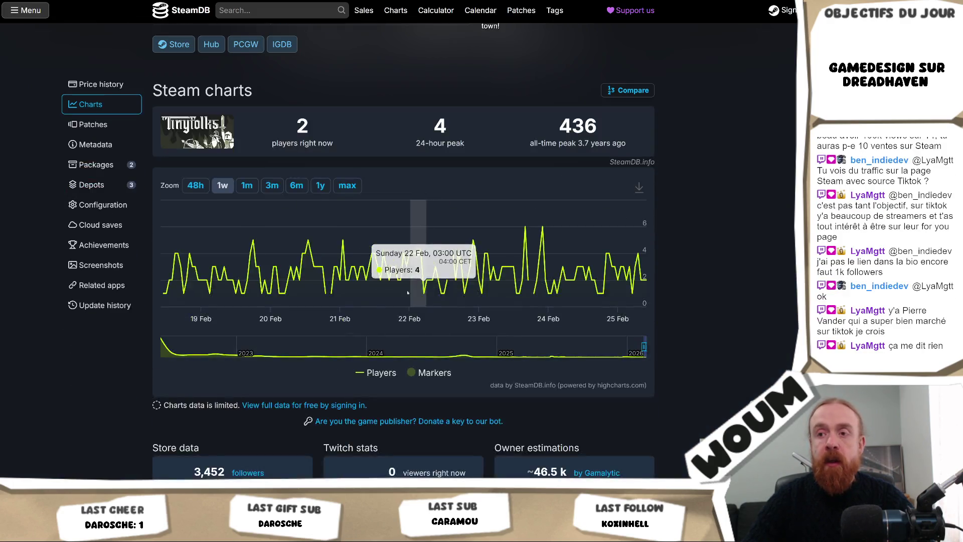
{"action": "scroll", "coordinate": [39, 244], "scroll_direction": "up", "scroll_amount": 6}
{"action": "scroll", "coordinate": [39, 244], "scroll_direction": "up", "scroll_amount": 1}
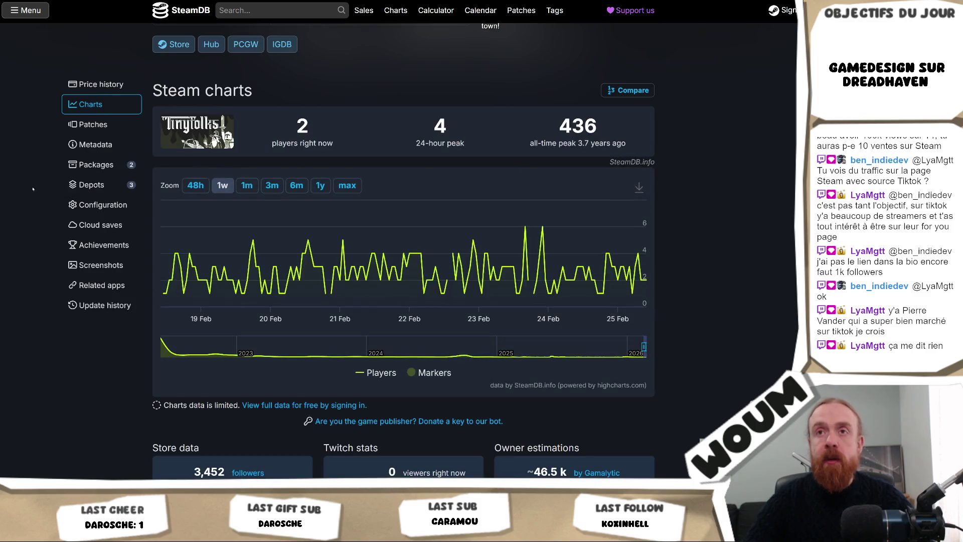
{"action": "scroll", "coordinate": [366, 251], "scroll_direction": "down", "scroll_amount": 15}
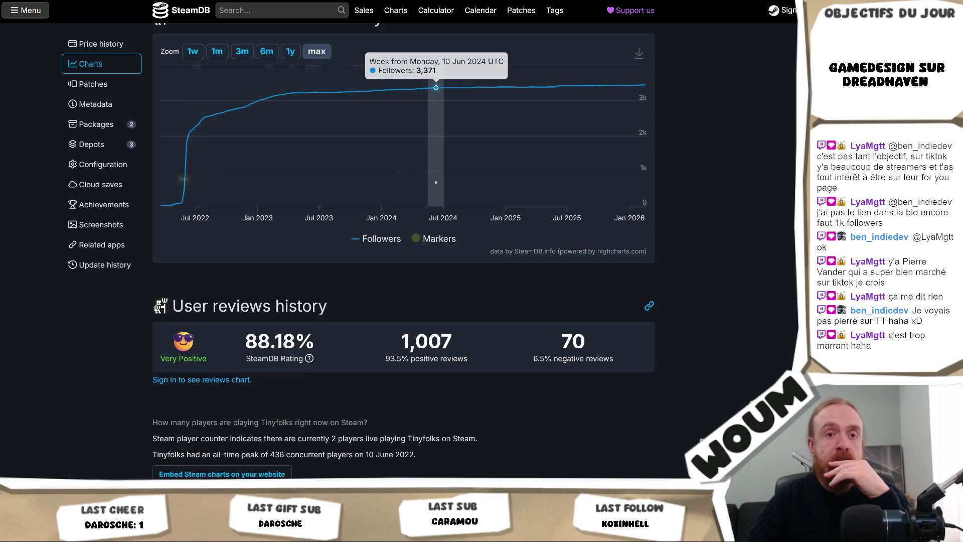
{"action": "scroll", "coordinate": [436, 183], "scroll_direction": "down", "scroll_amount": 3}
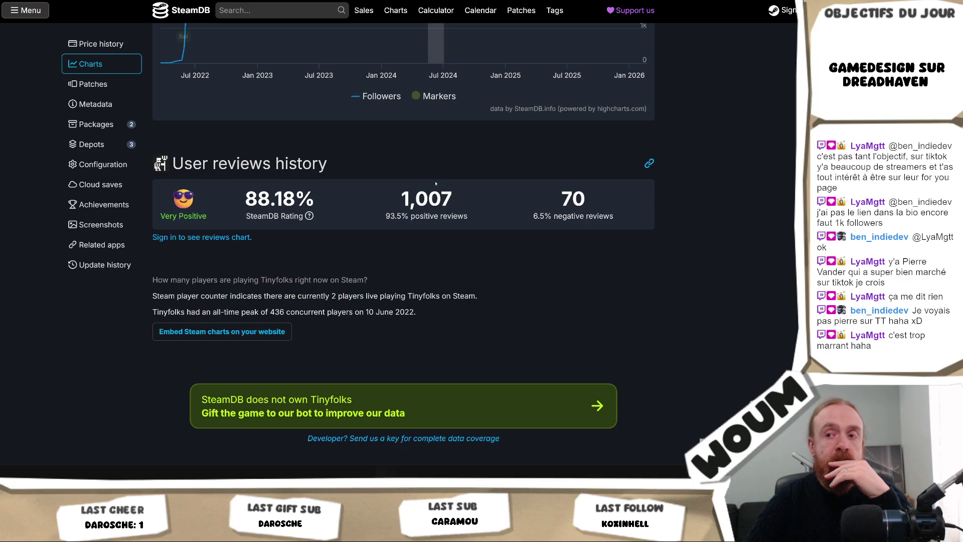
{"action": "scroll", "coordinate": [431, 190], "scroll_direction": "up", "scroll_amount": 6}
{"action": "scroll", "coordinate": [429, 193], "scroll_direction": "down", "scroll_amount": 3}
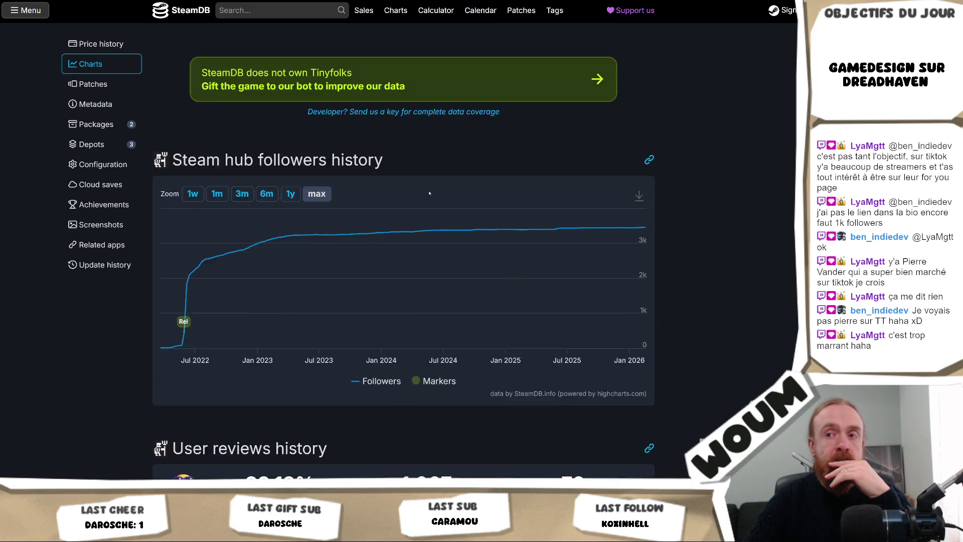
{"action": "mouse_move", "coordinate": [429, 194]}
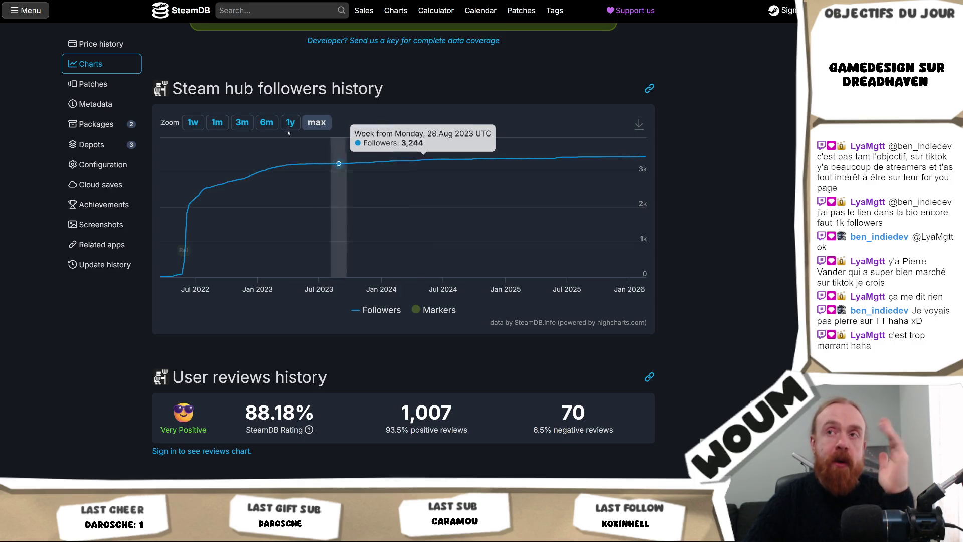
Step: Scroll through the reviews and monthly player breakdown, then back up to the app info table
{"action": "scroll", "coordinate": [495, 90], "scroll_direction": "up", "scroll_amount": 10}
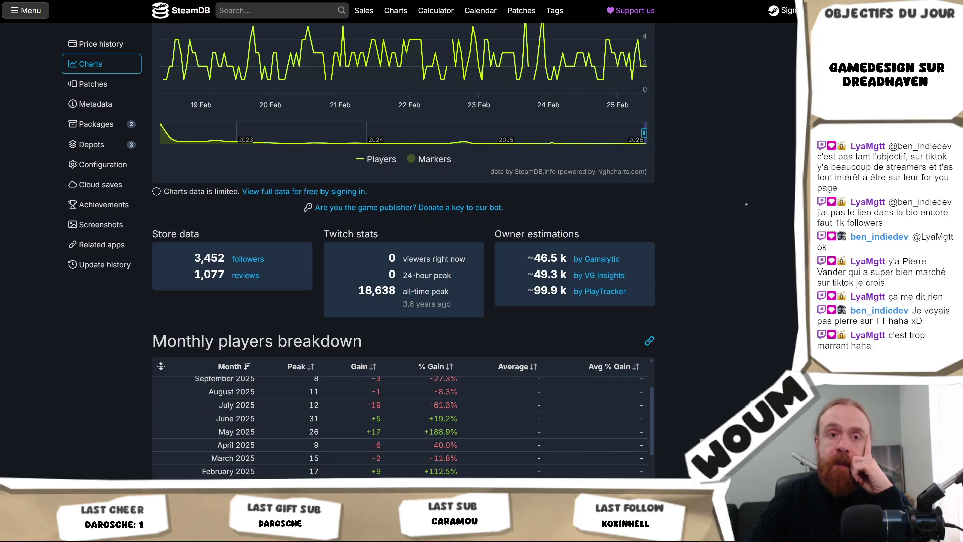
{"action": "scroll", "coordinate": [746, 204], "scroll_direction": "up", "scroll_amount": 3}
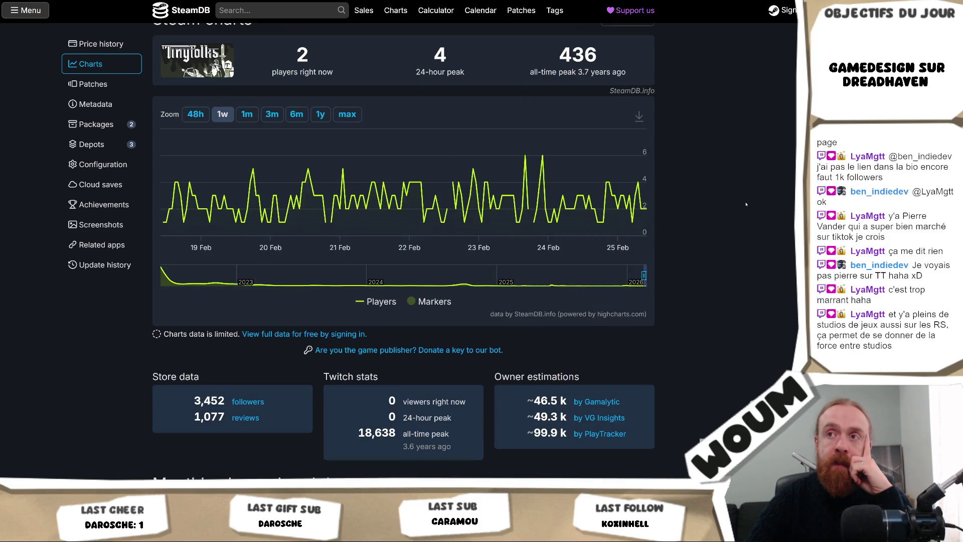
{"action": "scroll", "coordinate": [746, 204], "scroll_direction": "down", "scroll_amount": 3}
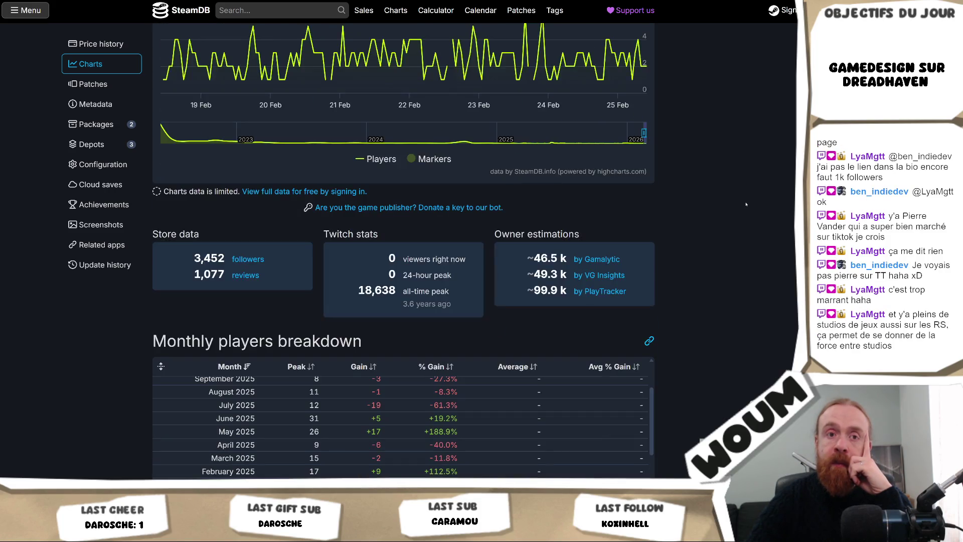
{"action": "scroll", "coordinate": [745, 204], "scroll_direction": "down", "scroll_amount": 4}
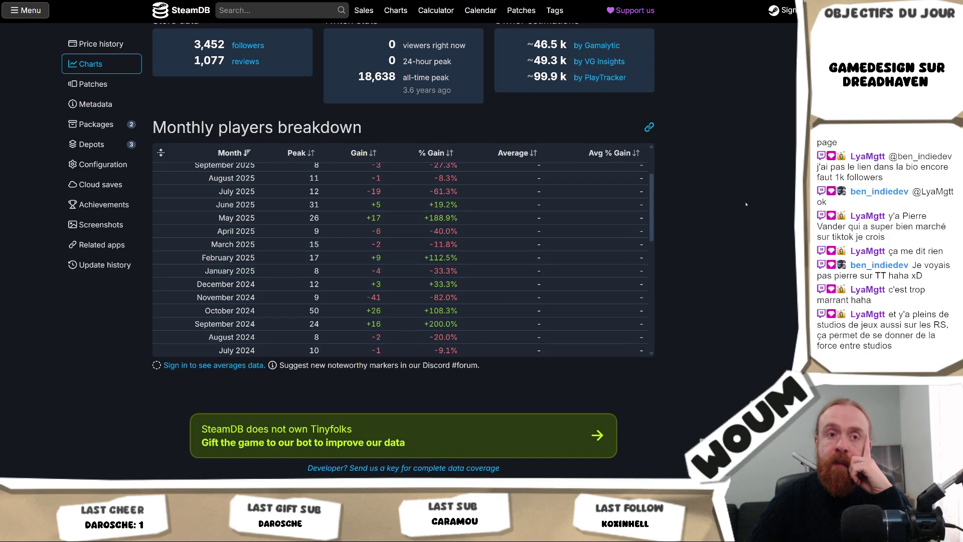
{"action": "scroll", "coordinate": [746, 204], "scroll_direction": "down", "scroll_amount": 3}
{"action": "scroll", "coordinate": [746, 205], "scroll_direction": "down", "scroll_amount": 4}
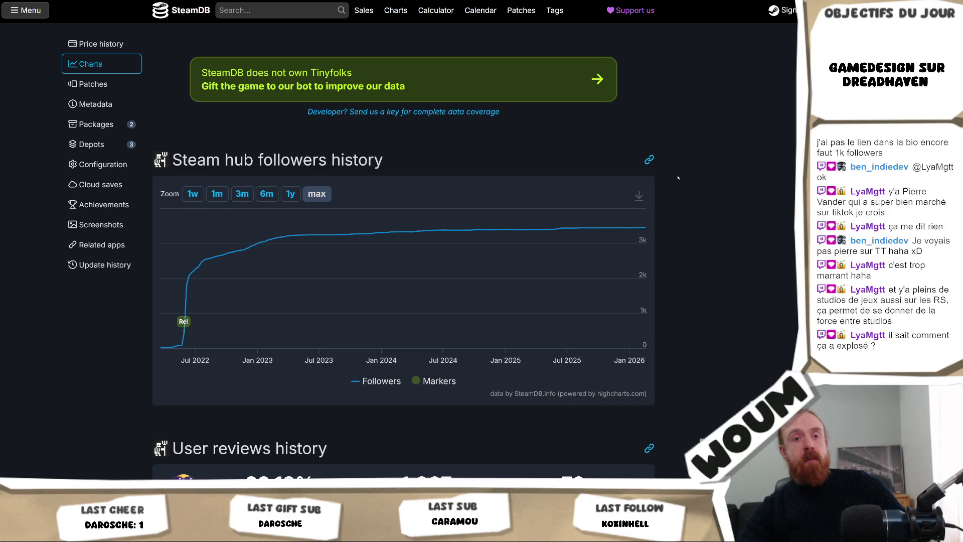
{"action": "scroll", "coordinate": [299, 192], "scroll_direction": "up", "scroll_amount": 12}
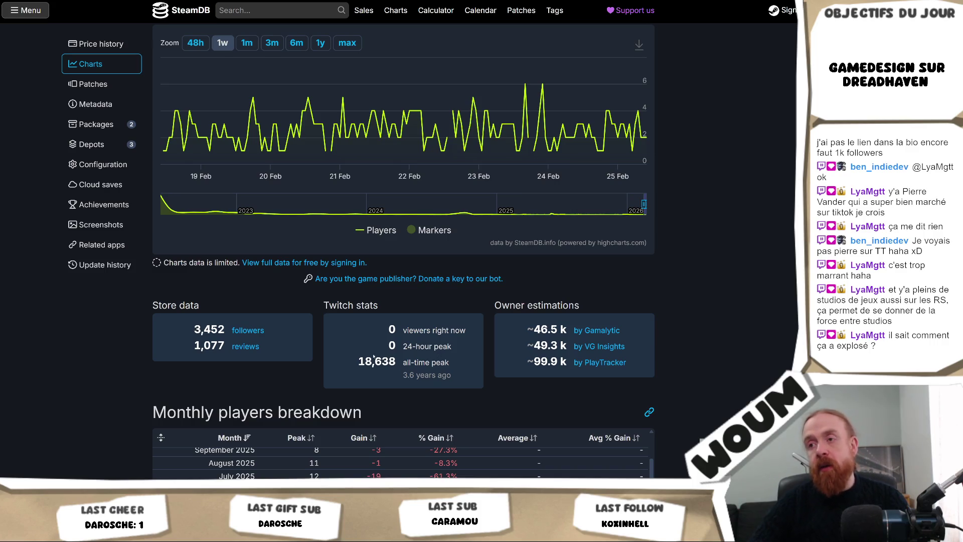
{"action": "scroll", "coordinate": [374, 354], "scroll_direction": "up", "scroll_amount": 6}
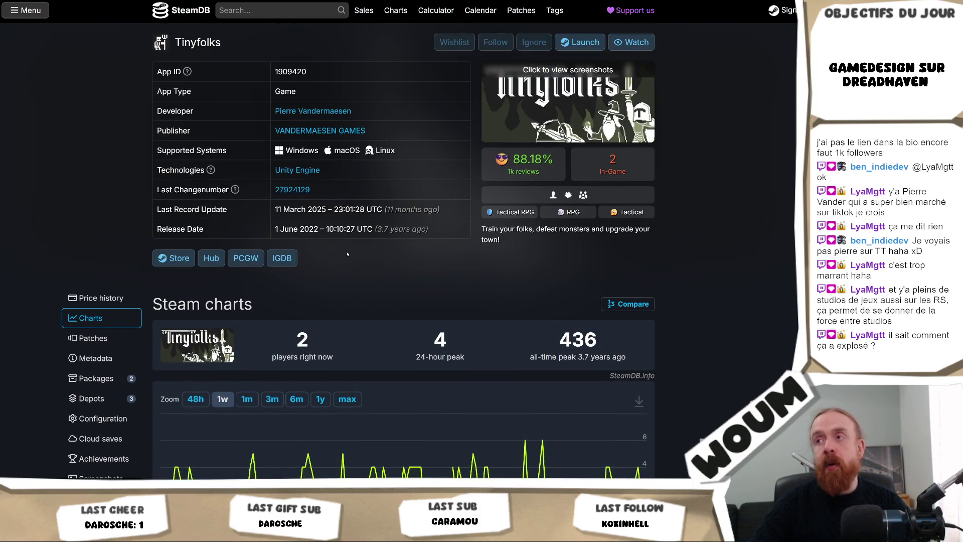
{"action": "scroll", "coordinate": [349, 253], "scroll_direction": "down", "scroll_amount": 6}
{"action": "scroll", "coordinate": [323, 97], "scroll_direction": "up", "scroll_amount": 3}
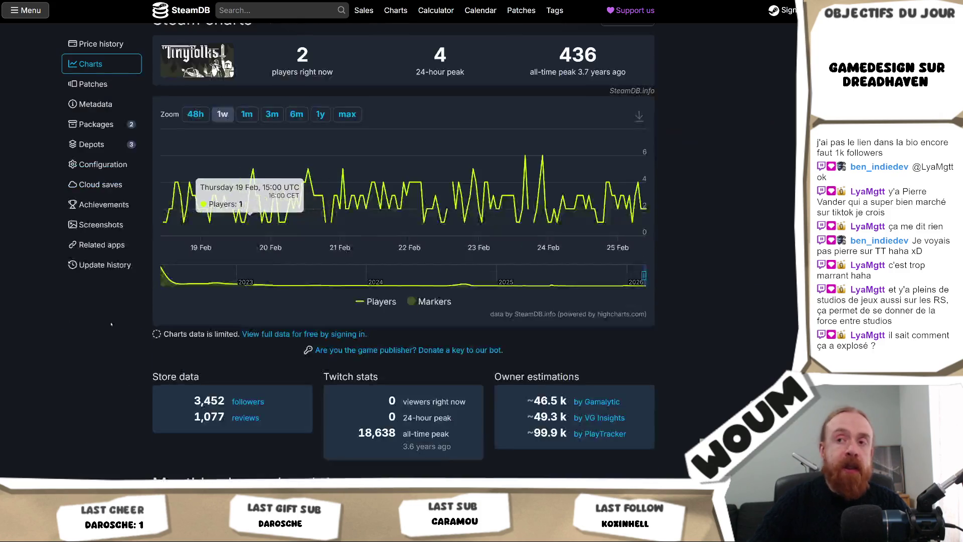
{"action": "scroll", "coordinate": [215, 189], "scroll_direction": "down", "scroll_amount": 9}
{"action": "scroll", "coordinate": [115, 320], "scroll_direction": "down", "scroll_amount": 7}
{"action": "scroll", "coordinate": [182, 345], "scroll_direction": "up", "scroll_amount": 3}
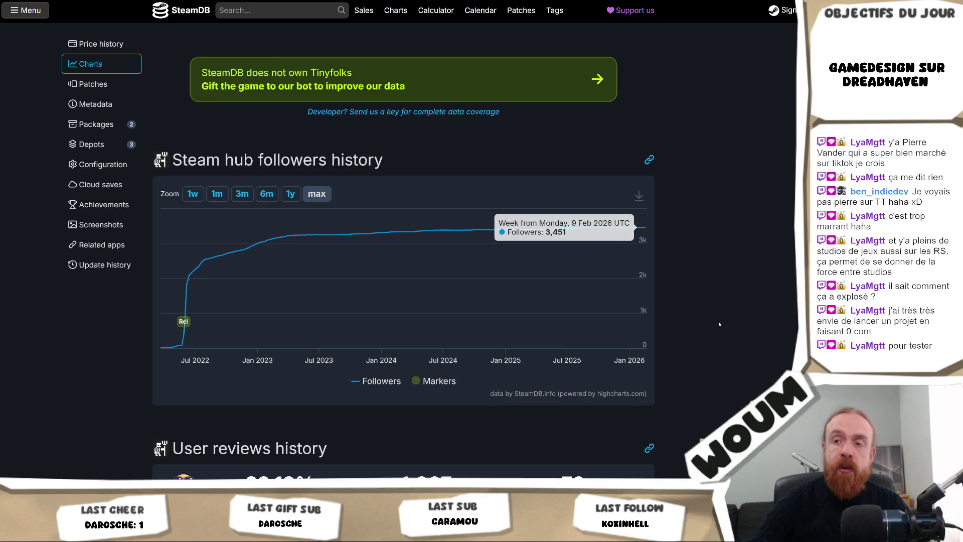
{"action": "scroll", "coordinate": [750, 333], "scroll_direction": "up", "scroll_amount": 15}
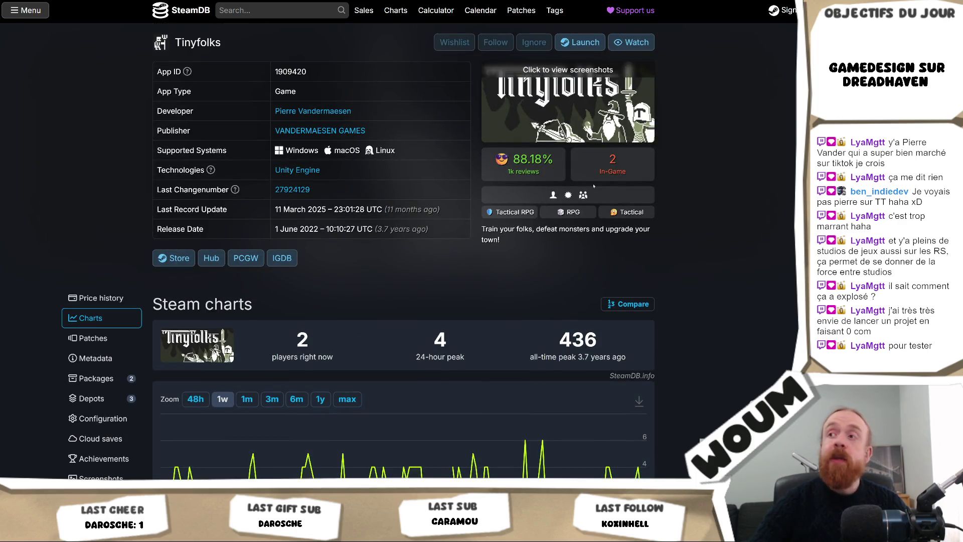
Step: Open Tinyfolks' Steam store page from the SteamDB cover image, then pause and resume its trailer
{"action": "right_click", "coordinate": [590, 102]}
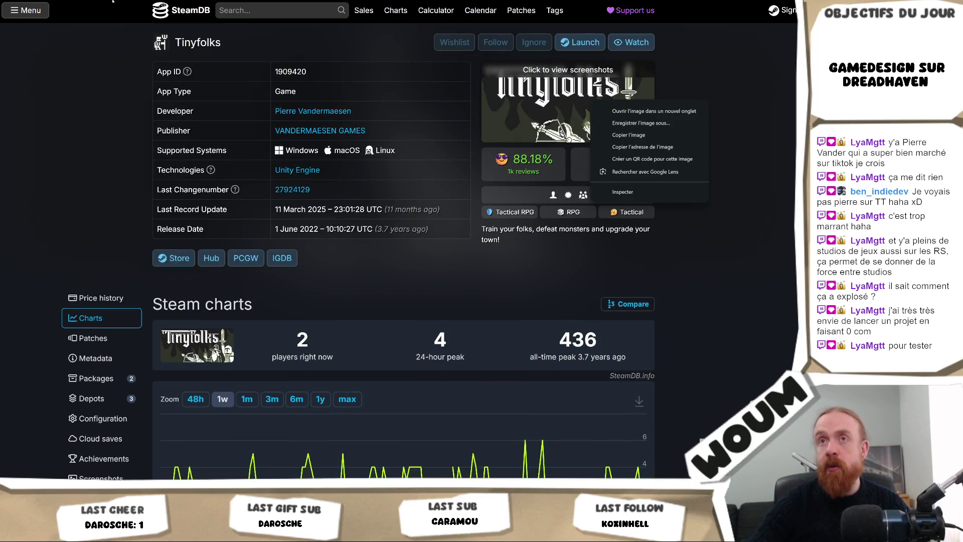
{"action": "left_click", "coordinate": [173, 258]}
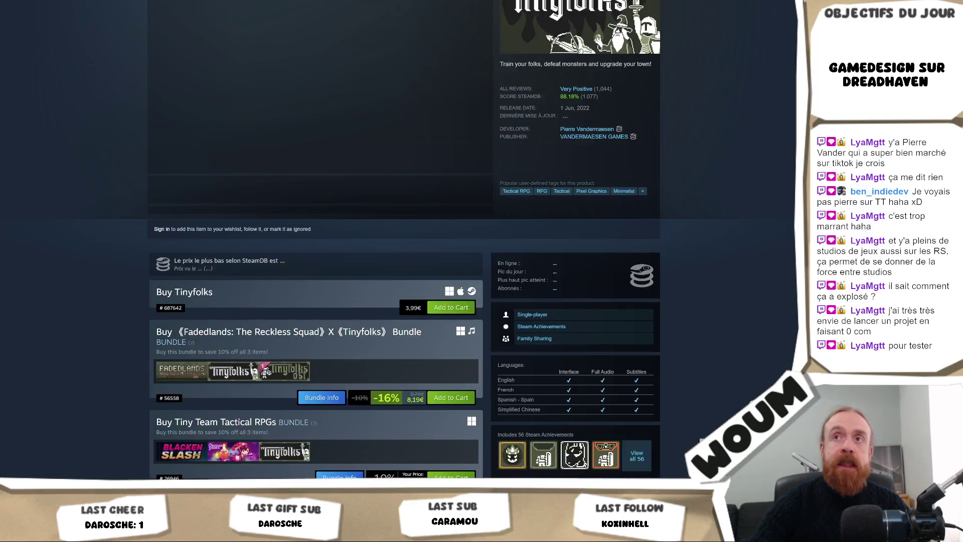
{"action": "scroll", "coordinate": [127, 309], "scroll_direction": "up", "scroll_amount": 5}
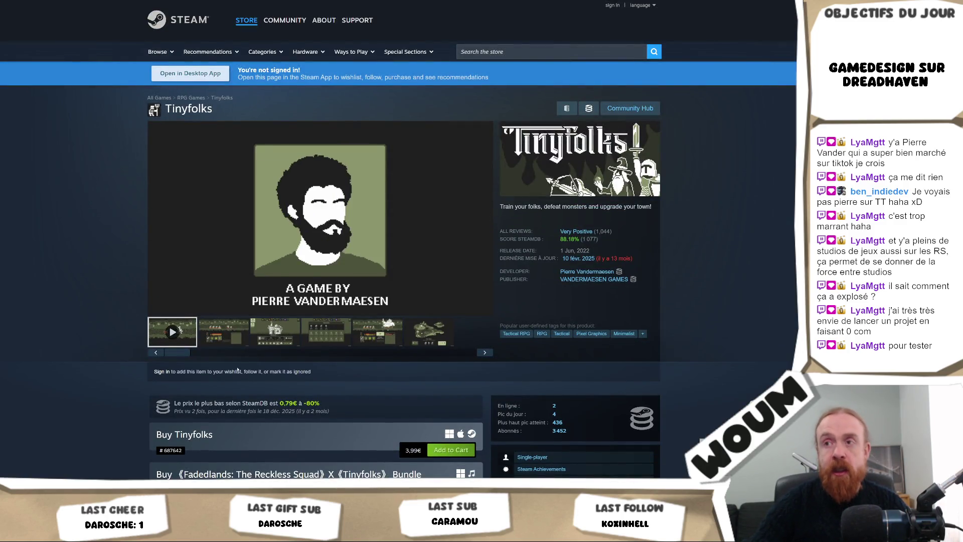
{"action": "left_click", "coordinate": [306, 236]}
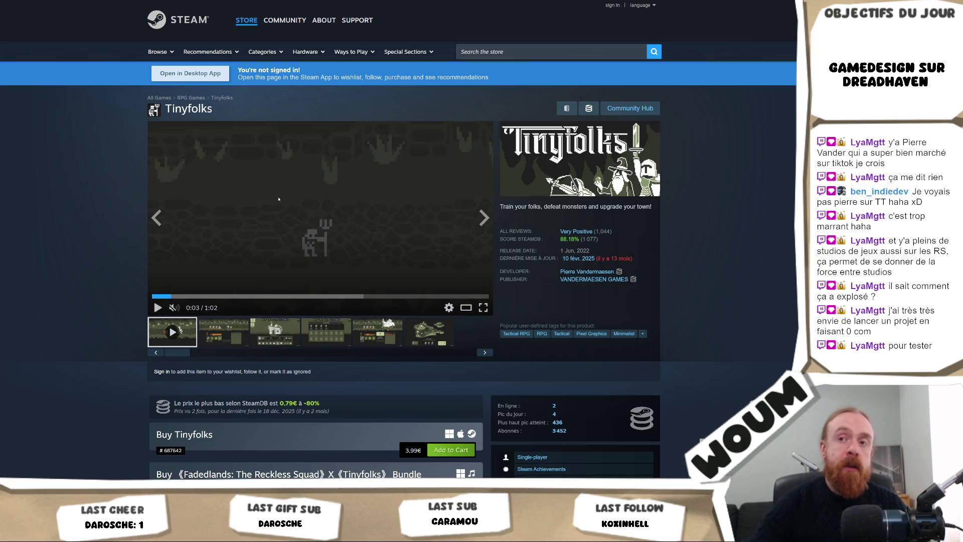
{"action": "left_click", "coordinate": [303, 240]}
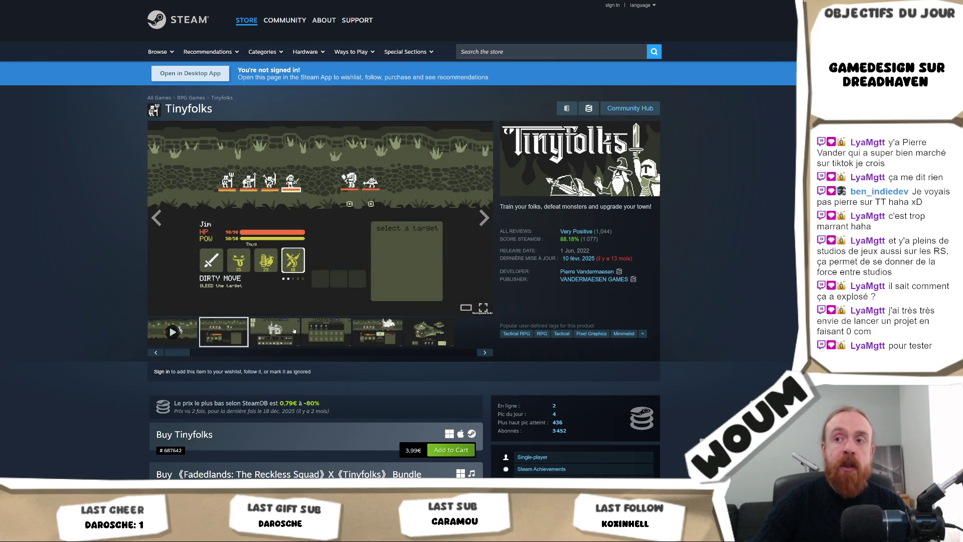
Step: Scroll through the store page's bundle offers and game description, then return to the trailer
{"action": "scroll", "coordinate": [323, 298], "scroll_direction": "down", "scroll_amount": 4}
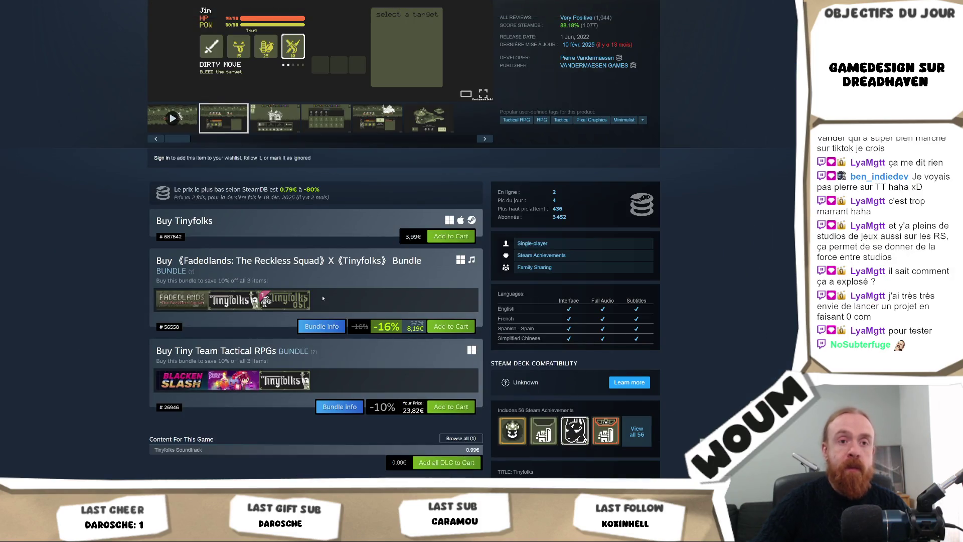
{"action": "scroll", "coordinate": [322, 297], "scroll_direction": "down", "scroll_amount": 8}
{"action": "scroll", "coordinate": [100, 341], "scroll_direction": "down", "scroll_amount": 4}
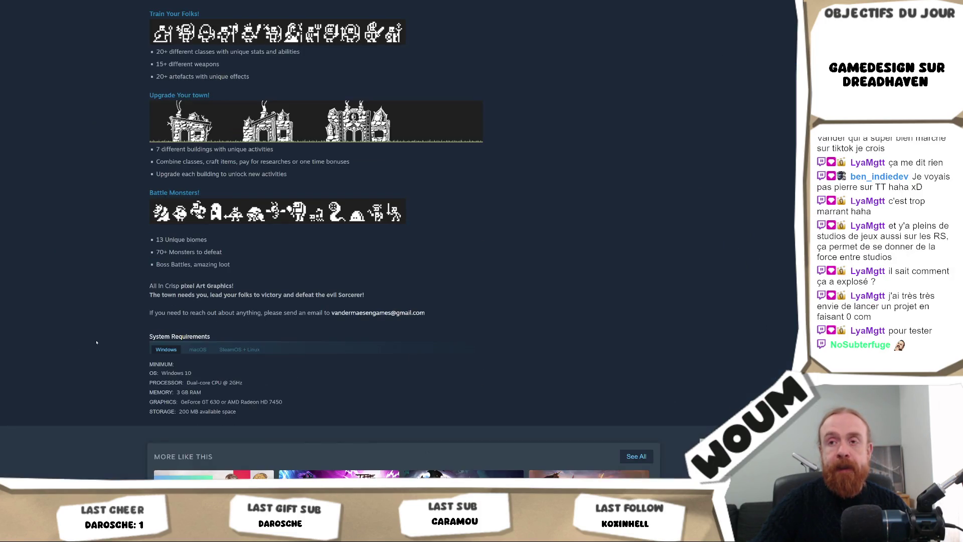
{"action": "scroll", "coordinate": [96, 342], "scroll_direction": "up", "scroll_amount": 20}
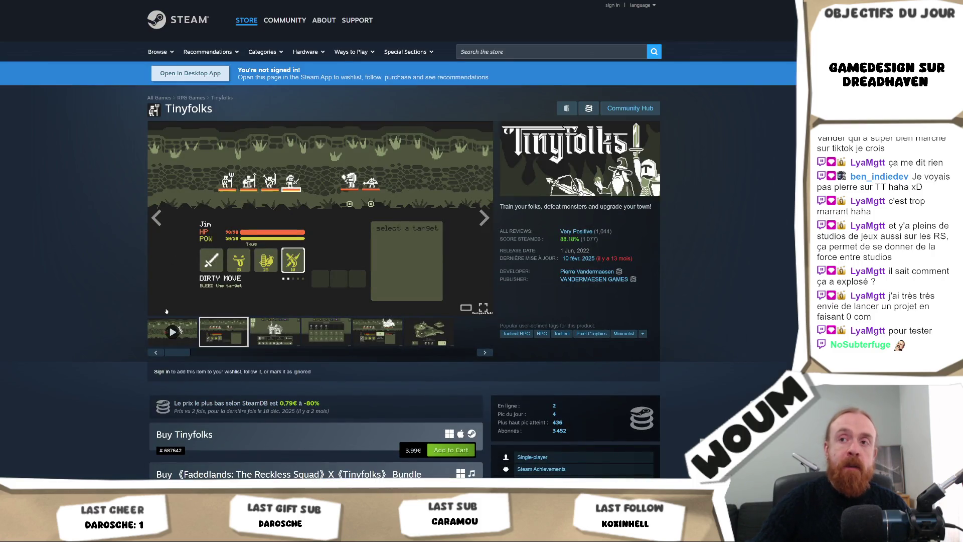
{"action": "left_click", "coordinate": [156, 217]}
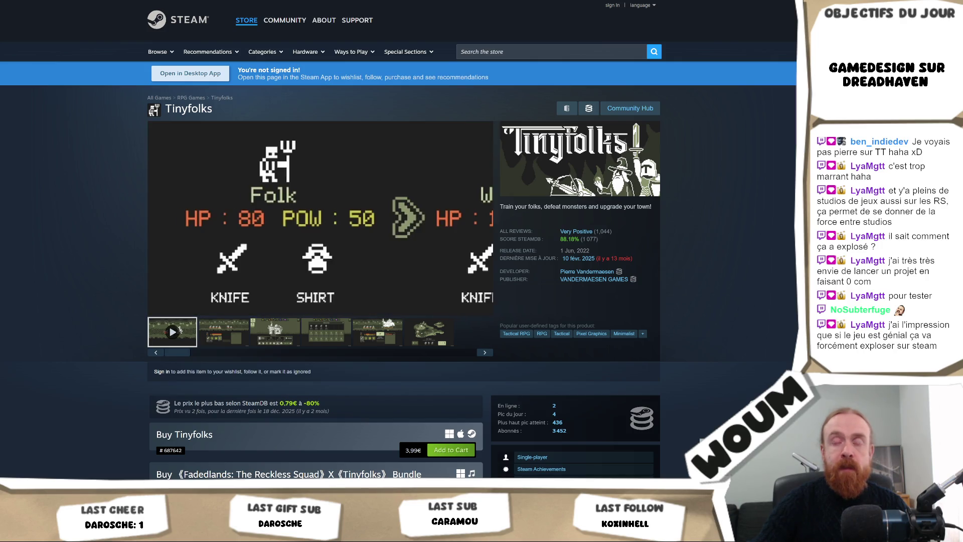
Step: Pause the trailer at 0:19 and view the gameplay screenshots, ending on the Population screen
{"action": "left_click", "coordinate": [364, 255]}
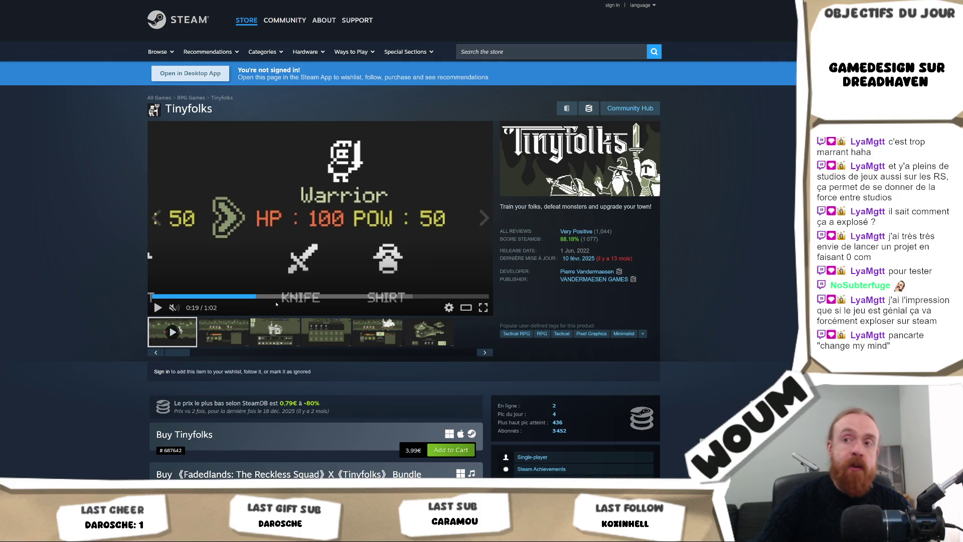
{"action": "left_click", "coordinate": [263, 332]}
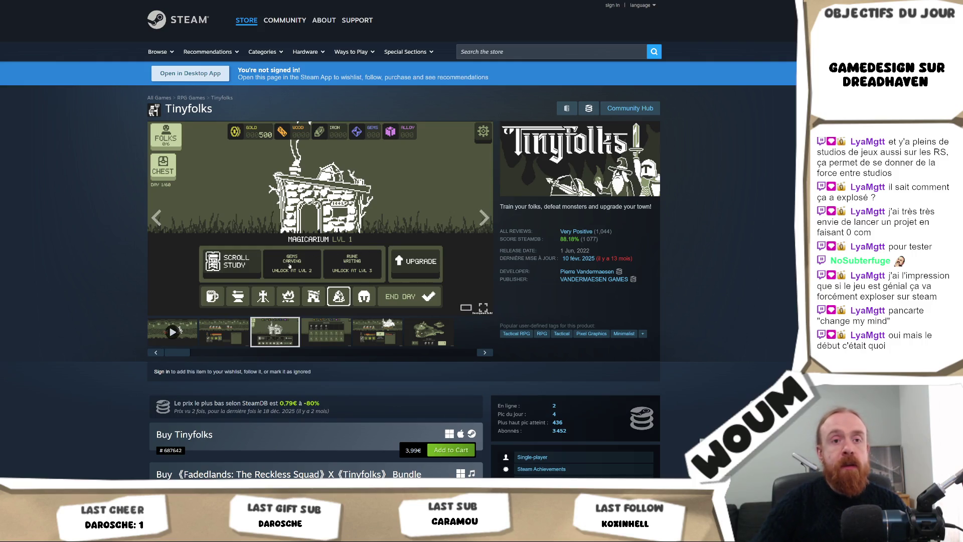
{"action": "left_click", "coordinate": [216, 339]}
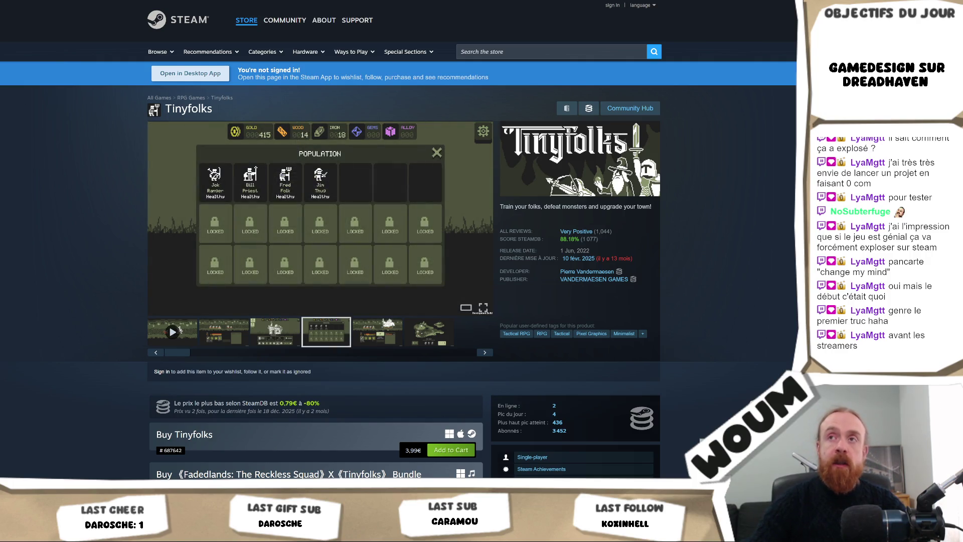
{"action": "key", "text": "ctrl+Tab"}
Step: Review Tinyfolks' player and follower charts on SteamDB, then bring up the game search overlay
{"action": "scroll", "coordinate": [138, 300], "scroll_direction": "down", "scroll_amount": 13}
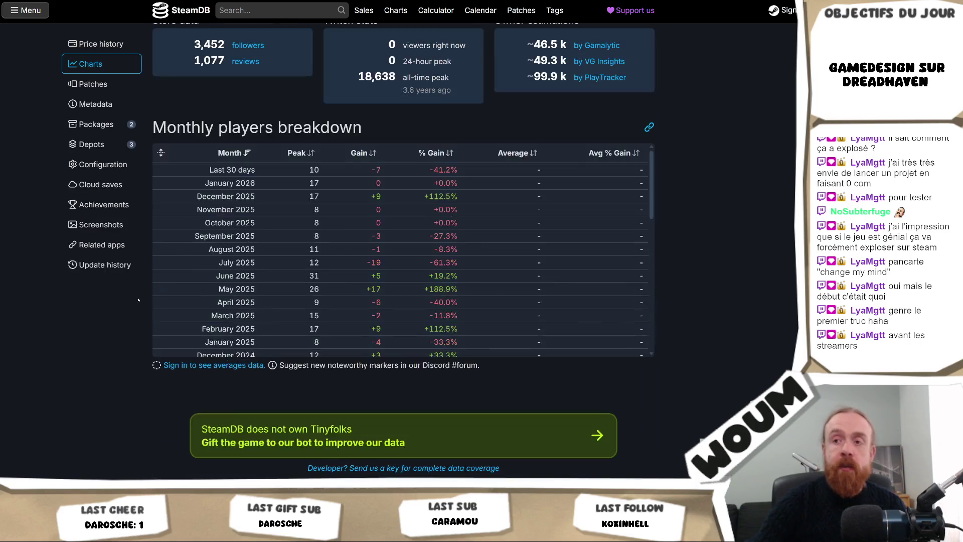
{"action": "scroll", "coordinate": [138, 299], "scroll_direction": "down", "scroll_amount": 5}
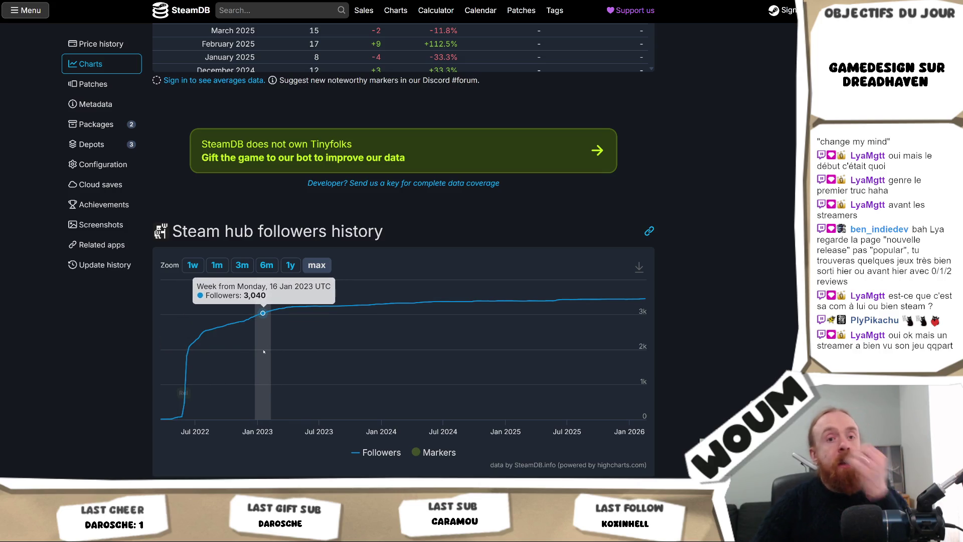
{"action": "scroll", "coordinate": [264, 351], "scroll_direction": "up", "scroll_amount": 15}
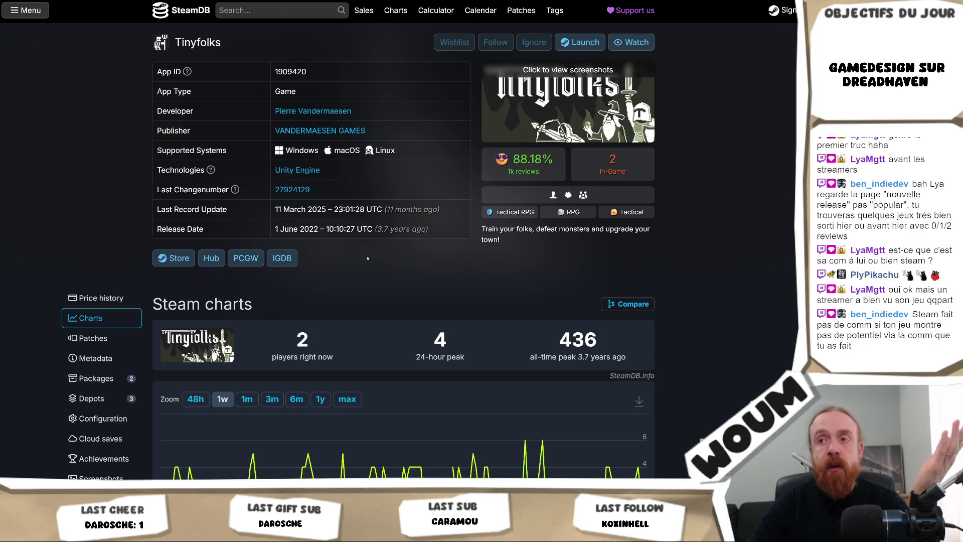
{"action": "scroll", "coordinate": [367, 258], "scroll_direction": "down", "scroll_amount": 4}
{"action": "scroll", "coordinate": [367, 259], "scroll_direction": "up", "scroll_amount": 4}
{"action": "left_click", "coordinate": [266, 9]}
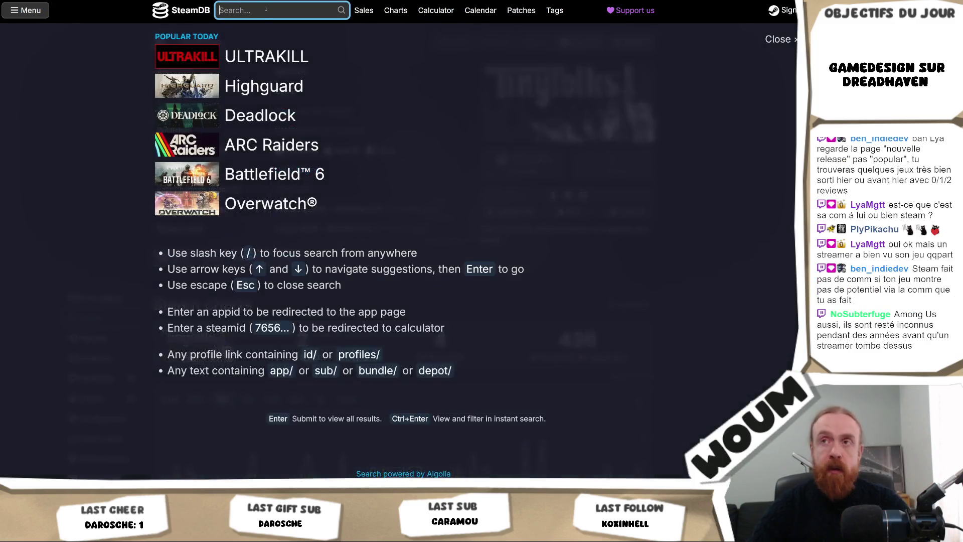
Step: Search SteamDB for "froggy's" and open the Froggy's Battle stats page
{"action": "type", "text": "froggy's"}
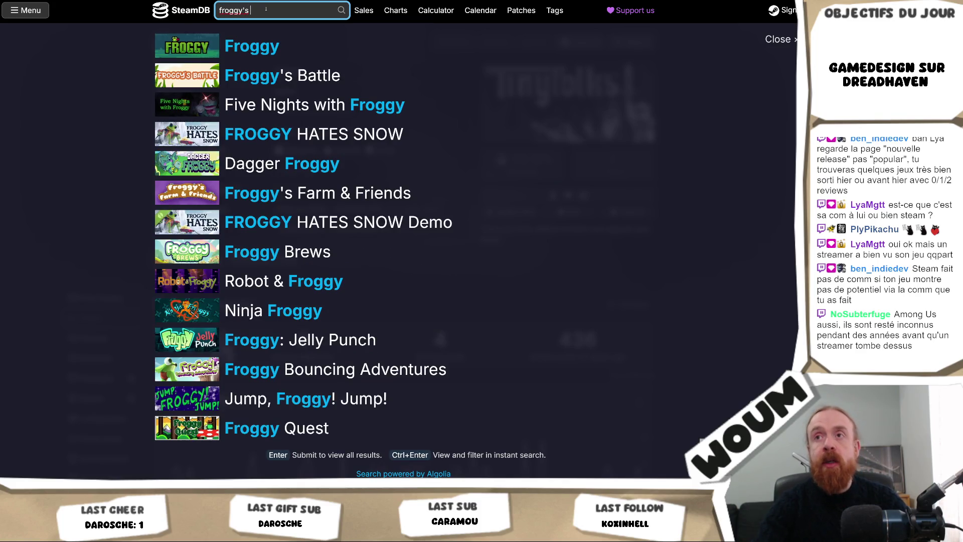
{"action": "type", "text": " l"}
{"action": "key", "text": "BackSpace"}
{"action": "key", "text": "BackSpace"}
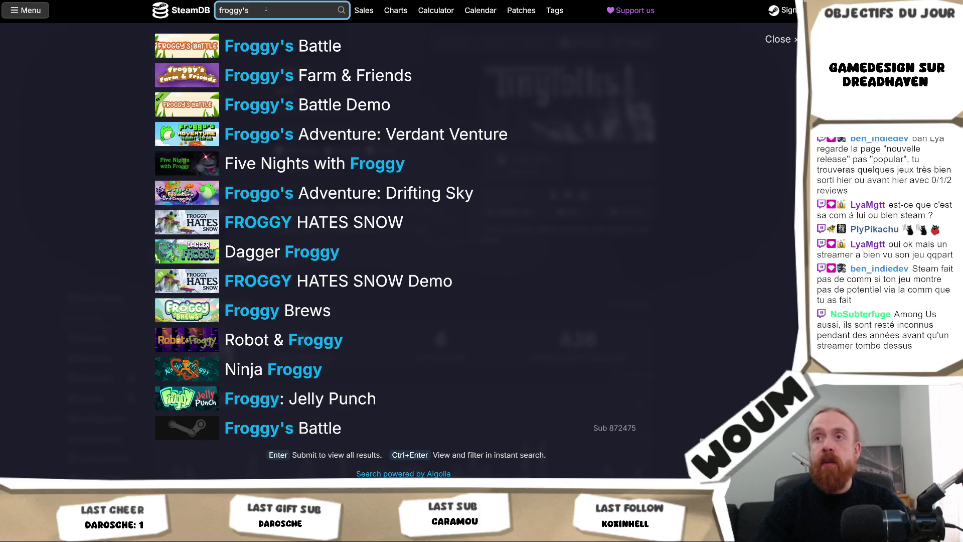
{"action": "key", "text": "Down"}
{"action": "key", "text": "Return"}
Step: Scroll through Froggy's Battle player counts, owner estimates and follower history
{"action": "scroll", "coordinate": [343, 265], "scroll_direction": "down", "scroll_amount": 10}
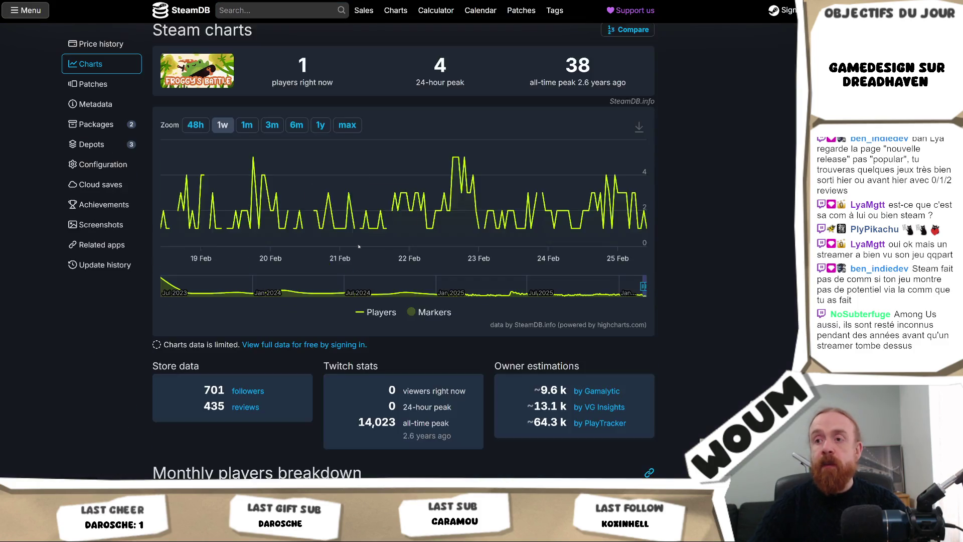
{"action": "left_click_drag", "start_coordinate": [357, 209], "coordinate": [702, 221]}
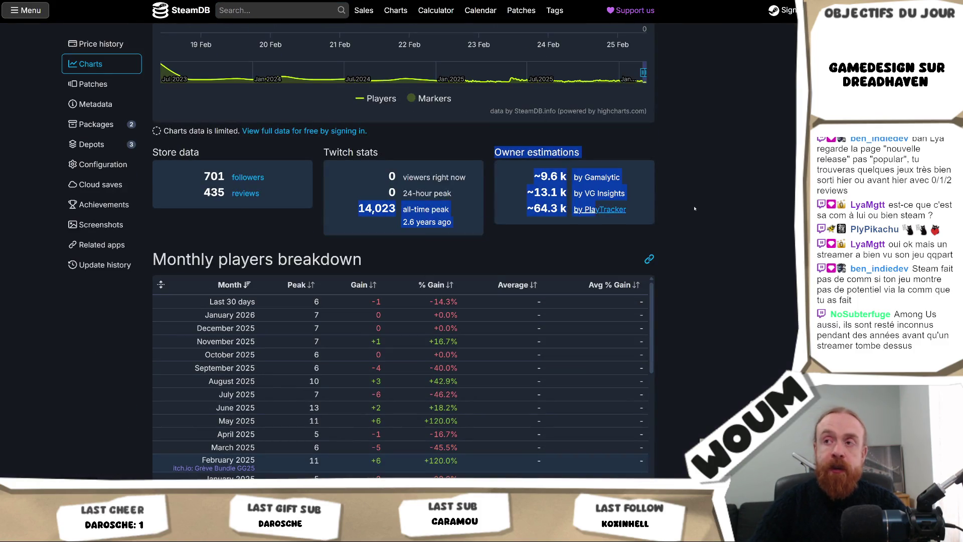
{"action": "scroll", "coordinate": [748, 276], "scroll_direction": "up", "scroll_amount": 4}
{"action": "left_click", "coordinate": [749, 276]}
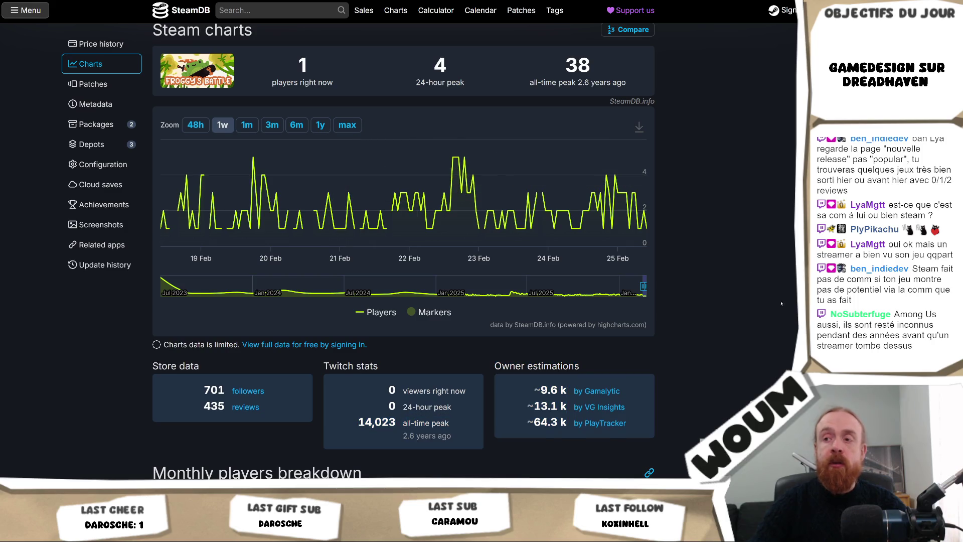
{"action": "scroll", "coordinate": [400, 335], "scroll_direction": "down", "scroll_amount": 3}
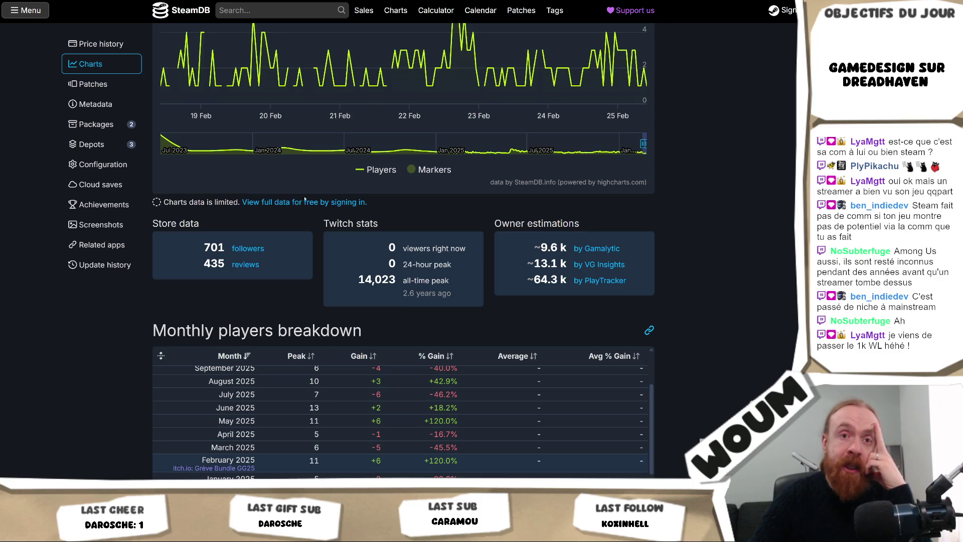
{"action": "scroll", "coordinate": [132, 332], "scroll_direction": "down", "scroll_amount": 5}
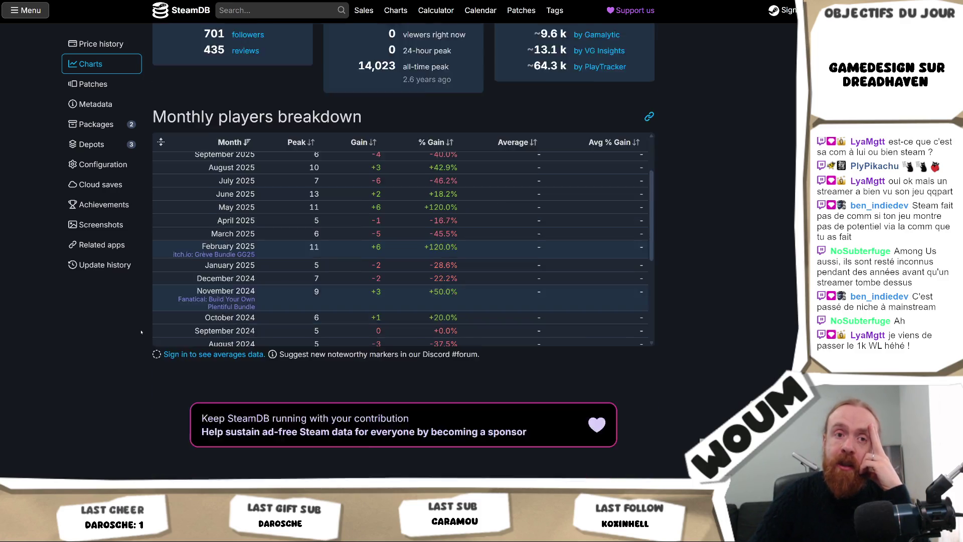
{"action": "scroll", "coordinate": [116, 323], "scroll_direction": "up", "scroll_amount": 5}
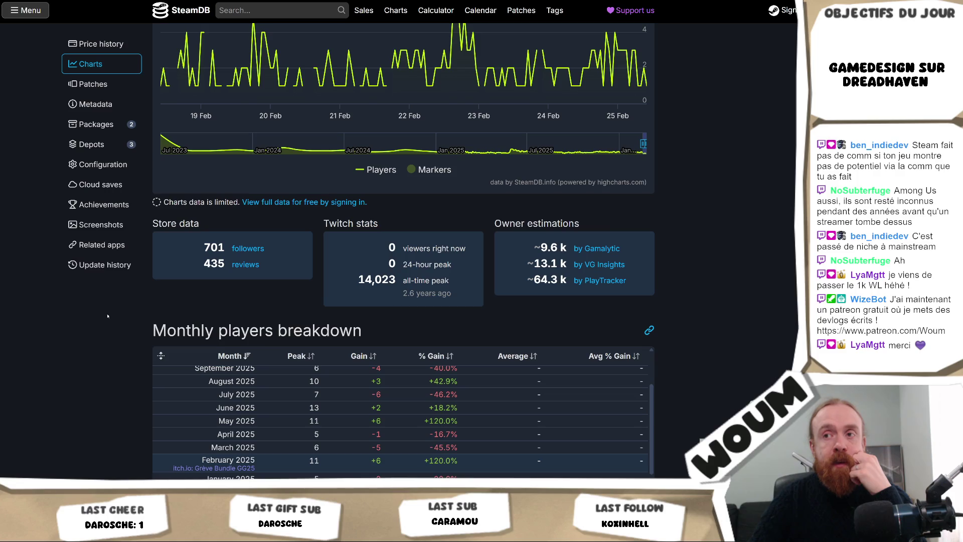
{"action": "scroll", "coordinate": [107, 316], "scroll_direction": "down", "scroll_amount": 10}
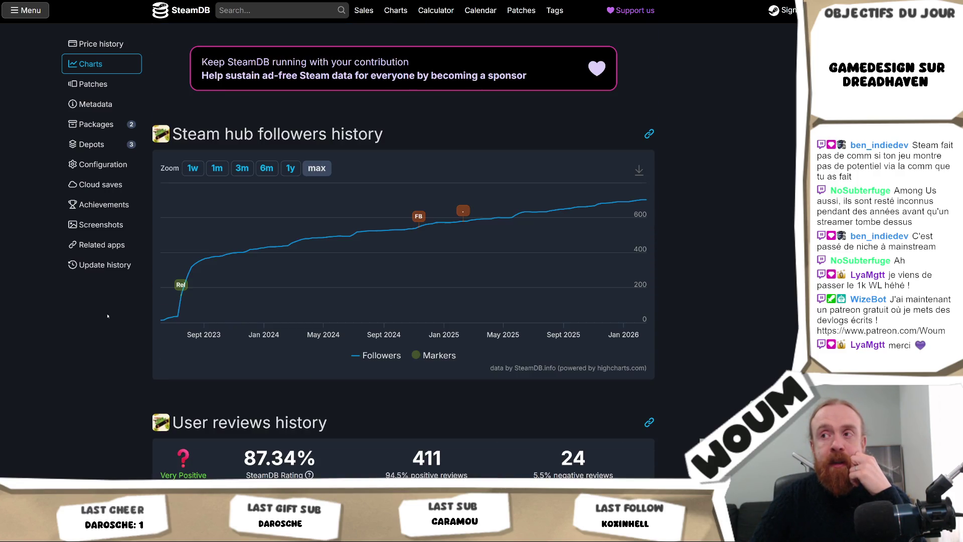
{"action": "scroll", "coordinate": [107, 315], "scroll_direction": "down", "scroll_amount": 1}
{"action": "mouse_move", "coordinate": [185, 229]}
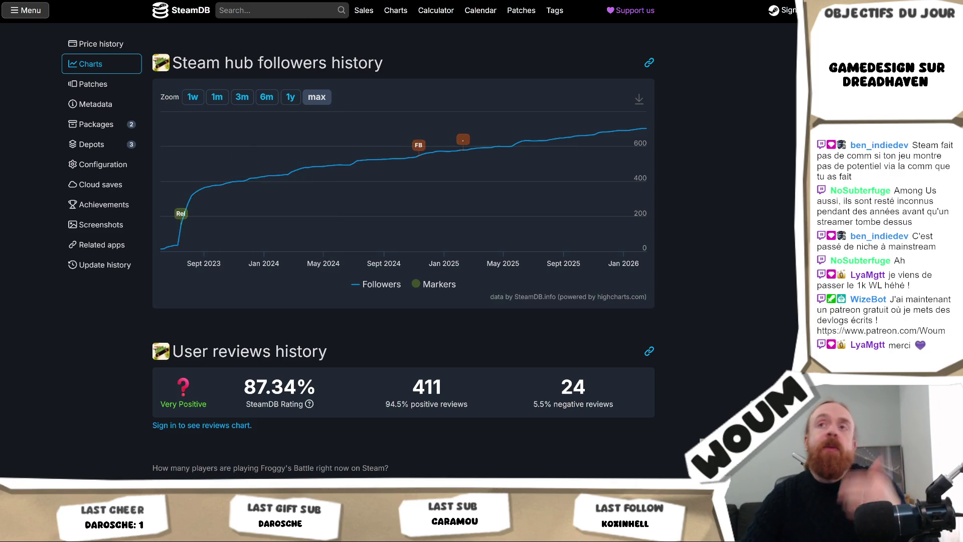
Step: Close the Froggy's search in SteamDB to return to Tinyfolks' stats
{"action": "type", "text": "Froggy's"}
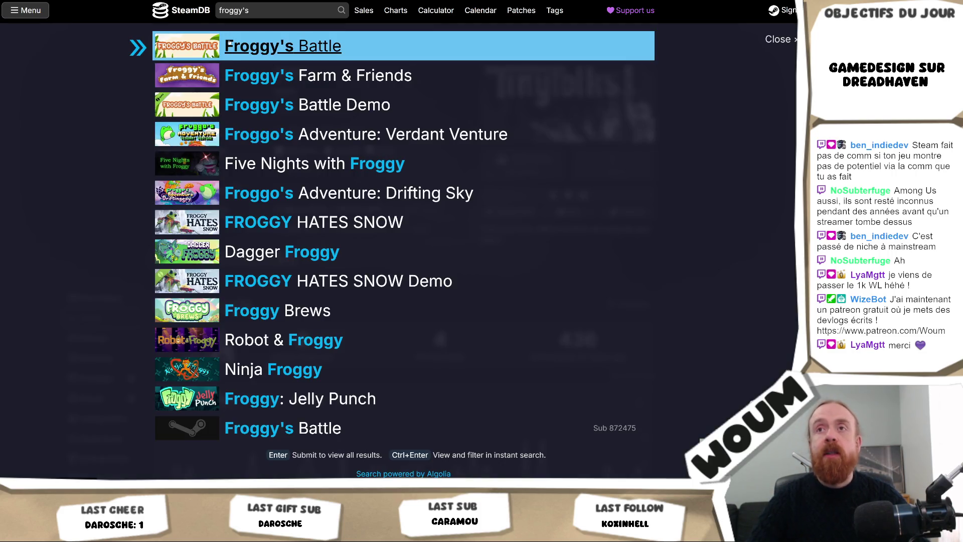
{"action": "key", "text": "Down"}
{"action": "key", "text": "ctrl+Tab"}
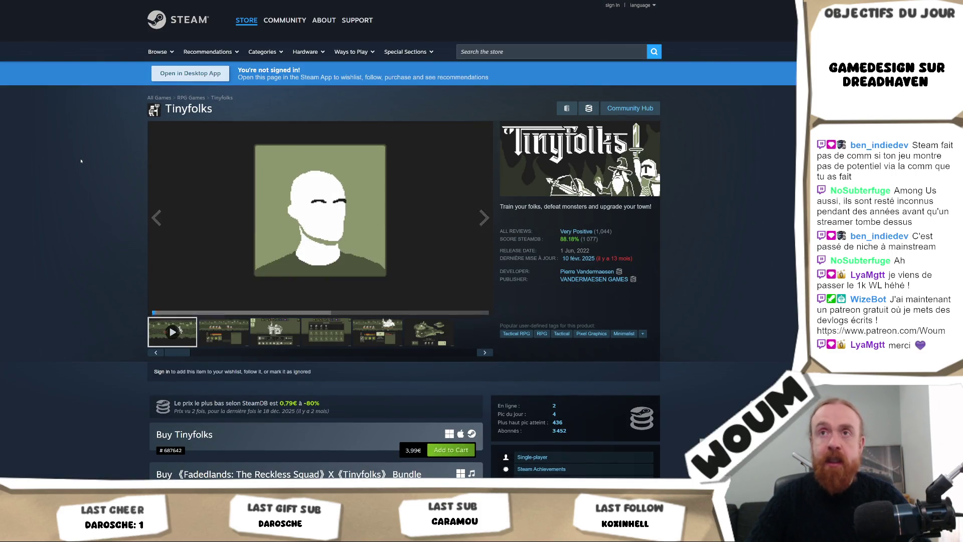
{"action": "key", "text": "ctrl+shift+Tab"}
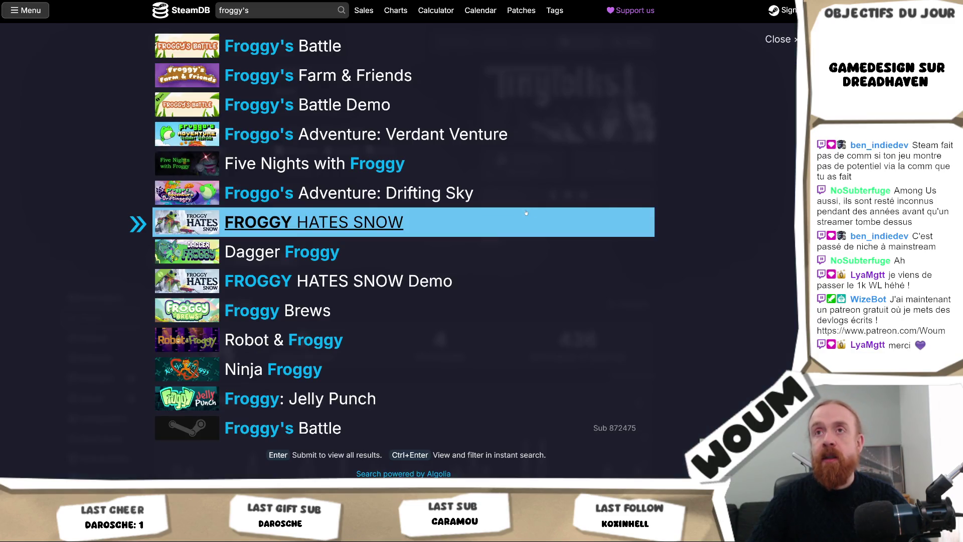
{"action": "left_click", "coordinate": [92, 198]}
Step: Scroll down the Tinyfolks SteamDB page to the Steam hub followers history chart
{"action": "scroll", "coordinate": [115, 201], "scroll_direction": "down", "scroll_amount": 8}
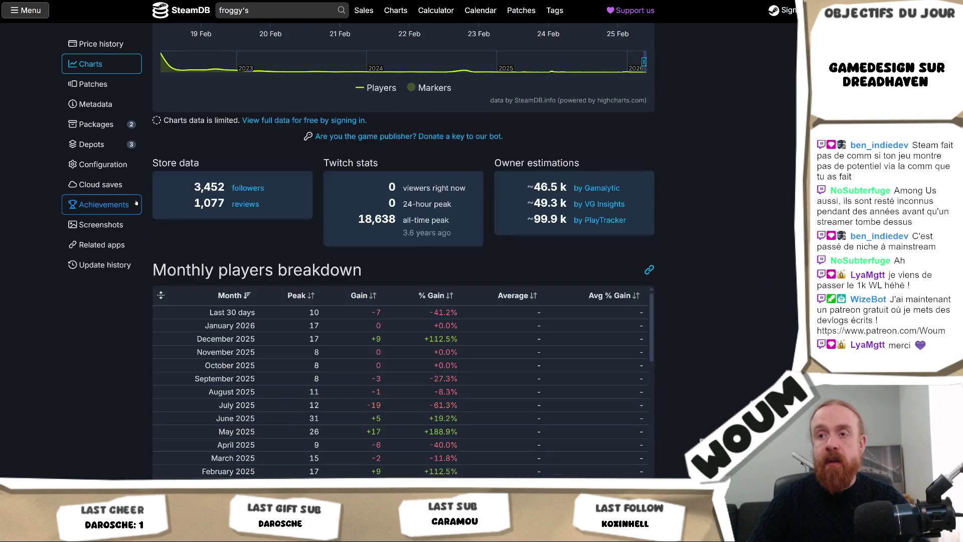
{"action": "scroll", "coordinate": [136, 203], "scroll_direction": "down", "scroll_amount": 4}
{"action": "scroll", "coordinate": [109, 218], "scroll_direction": "down", "scroll_amount": 4}
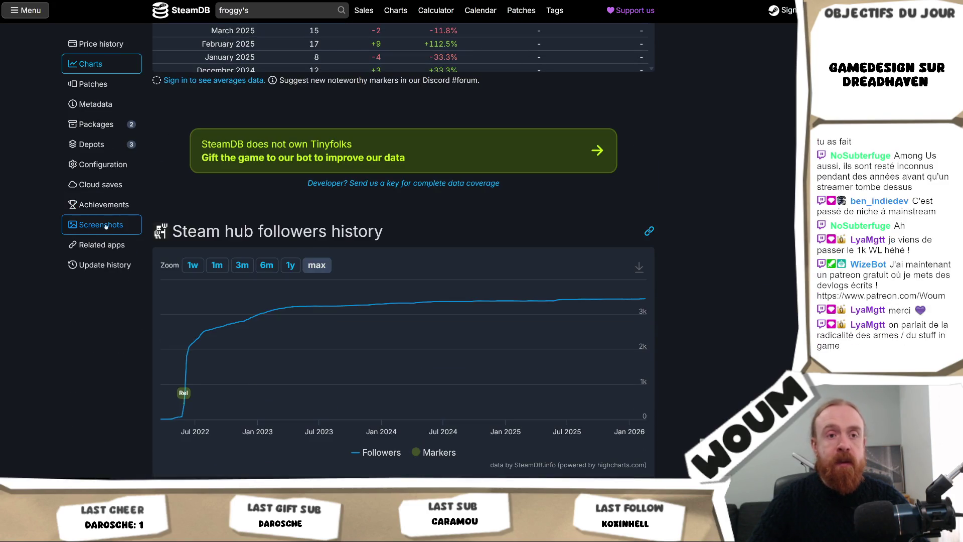
{"action": "mouse_move", "coordinate": [182, 415]}
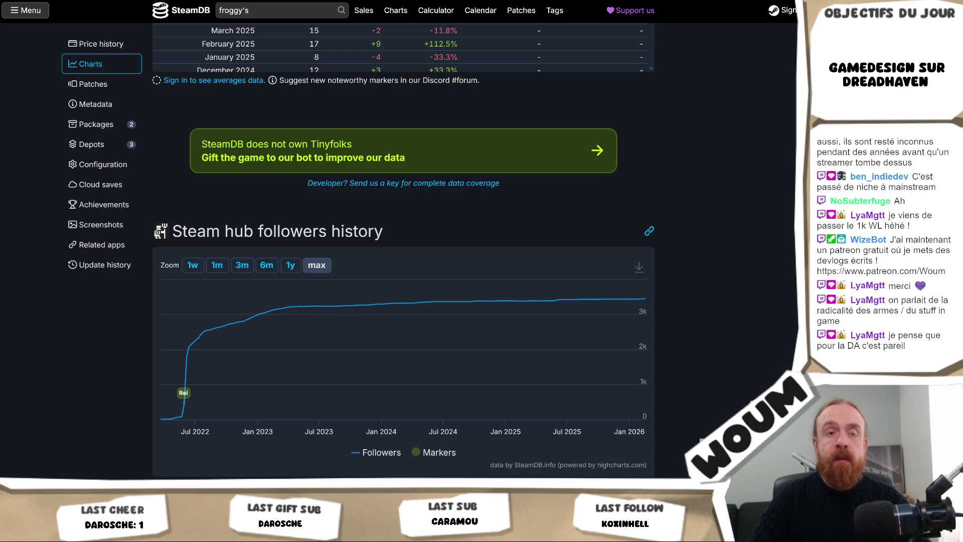
{"action": "left_click", "coordinate": [206, 0]}
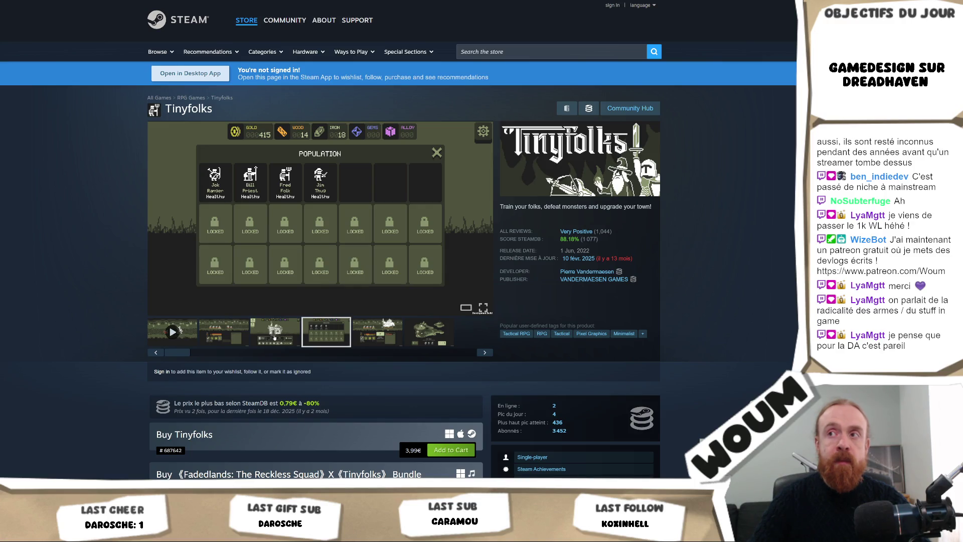
Step: Show Tinyfolks' population-management screenshot in the store page's main preview
{"action": "left_click", "coordinate": [275, 337]}
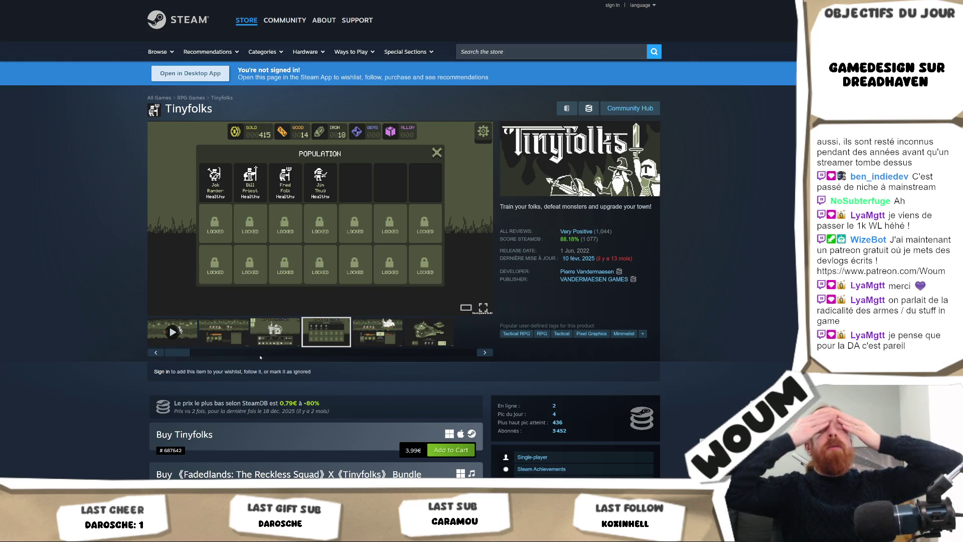
{"action": "mouse_move", "coordinate": [575, 231]}
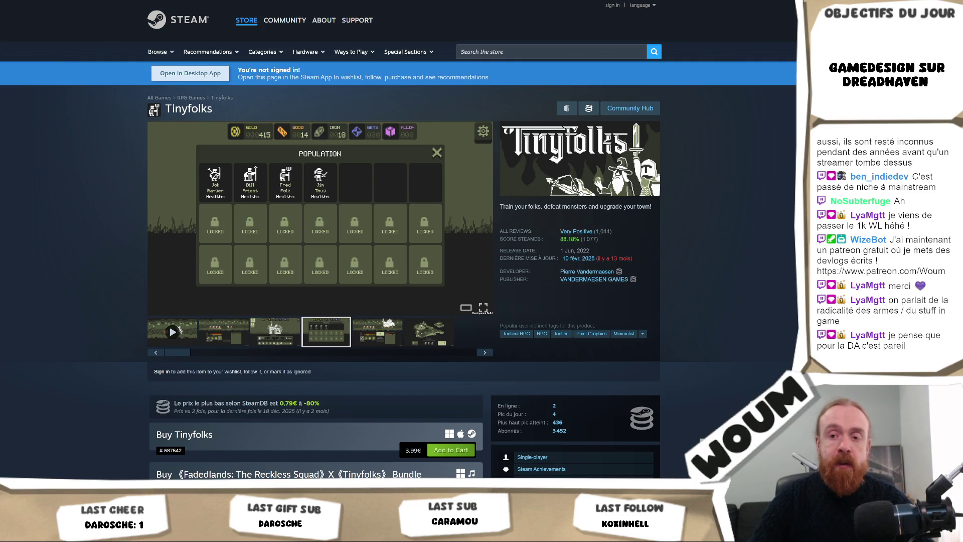
Step: Back in Unity, drag the panel splitters right to widen the Game view and recentre the map
{"action": "key", "text": "alt+Tab"}
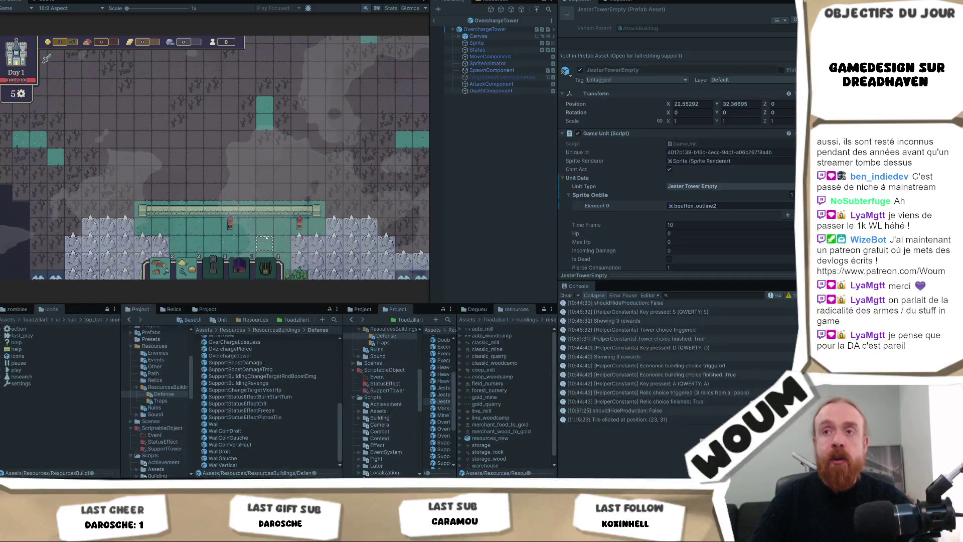
{"action": "scroll", "coordinate": [266, 237], "scroll_direction": "down", "scroll_amount": 1}
{"action": "scroll", "coordinate": [237, 189], "scroll_direction": "down", "scroll_amount": 1}
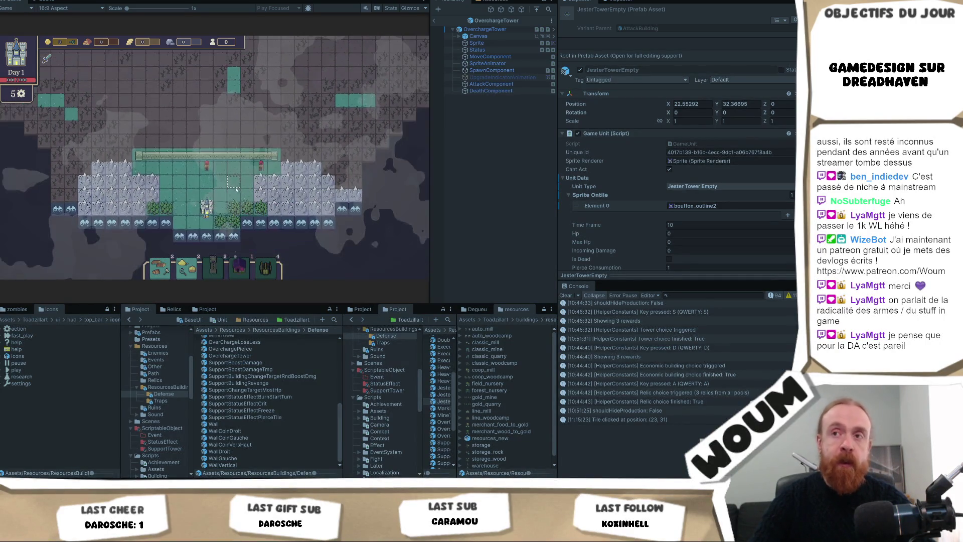
{"action": "scroll", "coordinate": [237, 190], "scroll_direction": "up", "scroll_amount": 1}
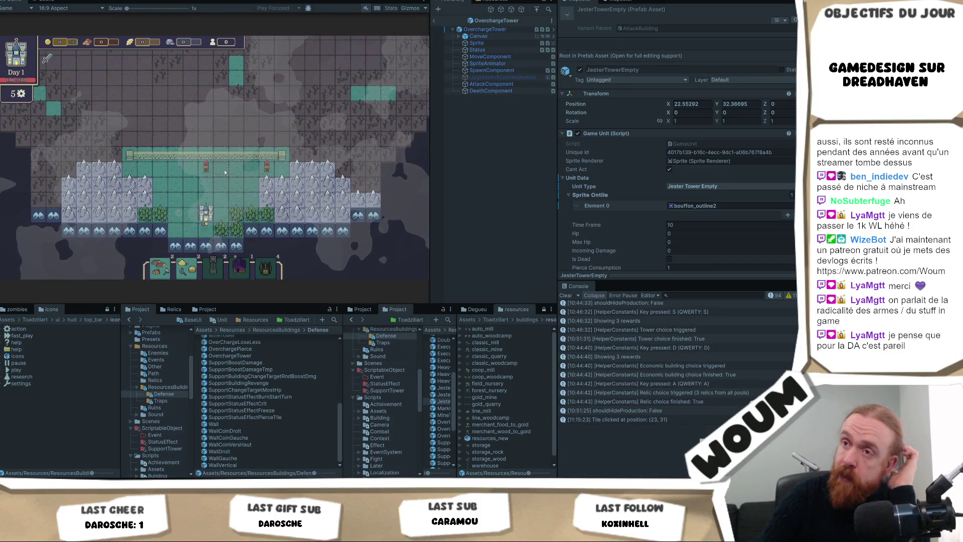
{"action": "key", "text": "w"}
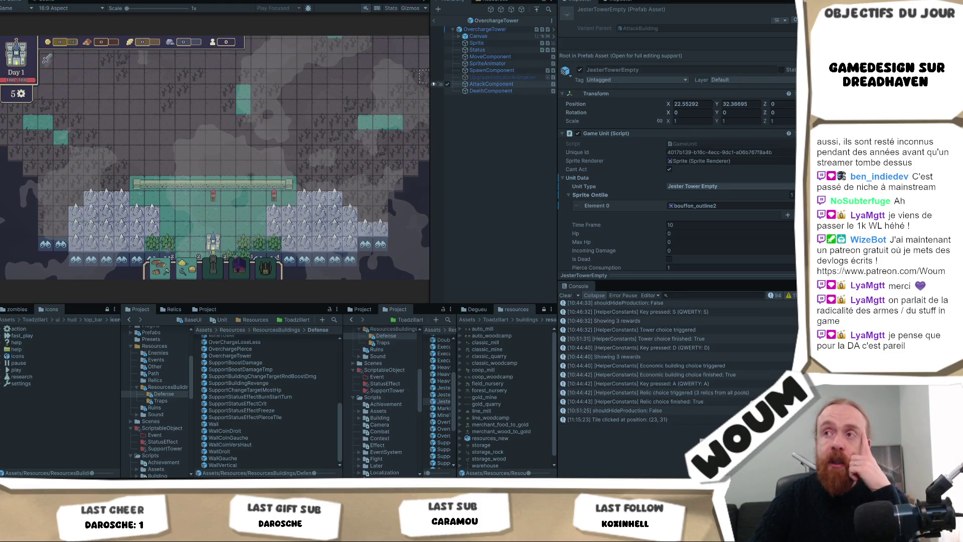
{"action": "mouse_move", "coordinate": [431, 83]}
{"action": "left_mouse_down"}
{"action": "mouse_move", "coordinate": [493, 118]}
{"action": "mouse_move", "coordinate": [554, 130]}
{"action": "mouse_move", "coordinate": [508, 146]}
{"action": "mouse_move", "coordinate": [635, 146]}
{"action": "left_mouse_up"}
{"action": "left_click_drag", "start_coordinate": [556, 150], "coordinate": [543, 149]}
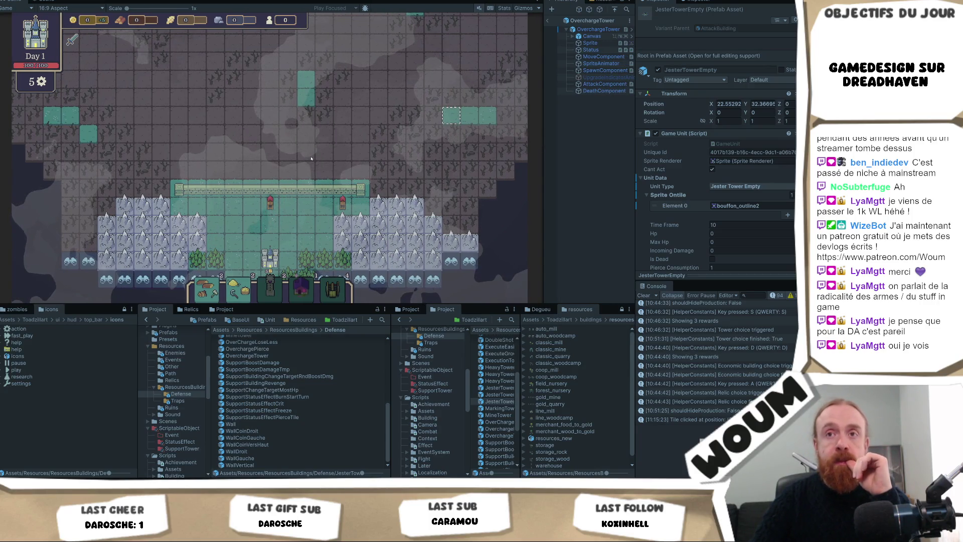
{"action": "left_click_drag", "start_coordinate": [311, 158], "coordinate": [314, 167]}
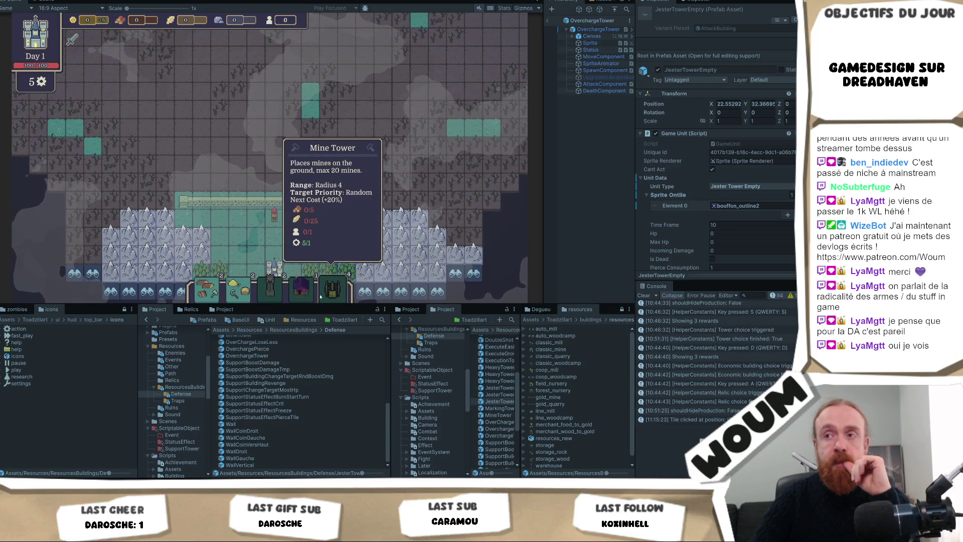
Step: Check the Mine Tower, Jester Tower and Wall info cards, then select the tile beside the wall
{"action": "mouse_move", "coordinate": [274, 300]}
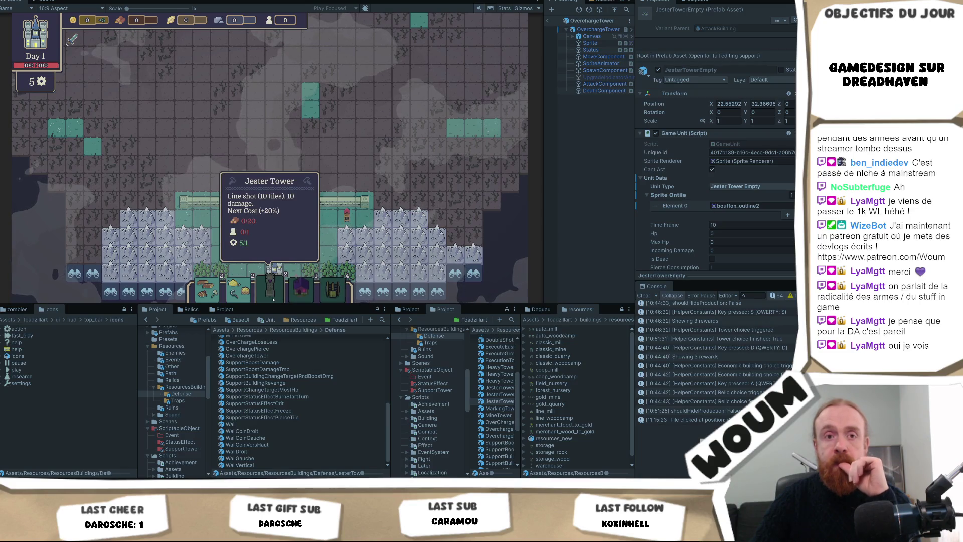
{"action": "mouse_move", "coordinate": [327, 296]}
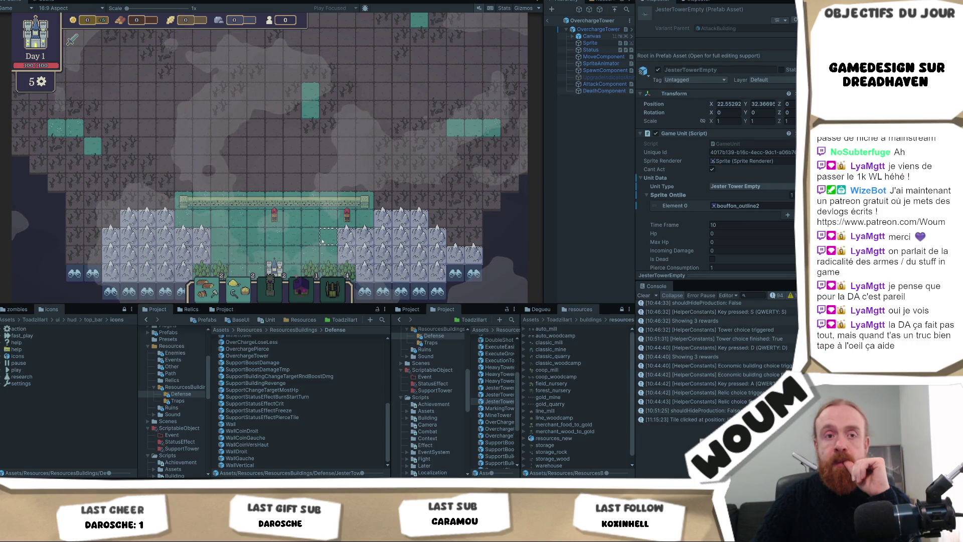
{"action": "mouse_move", "coordinate": [321, 205]}
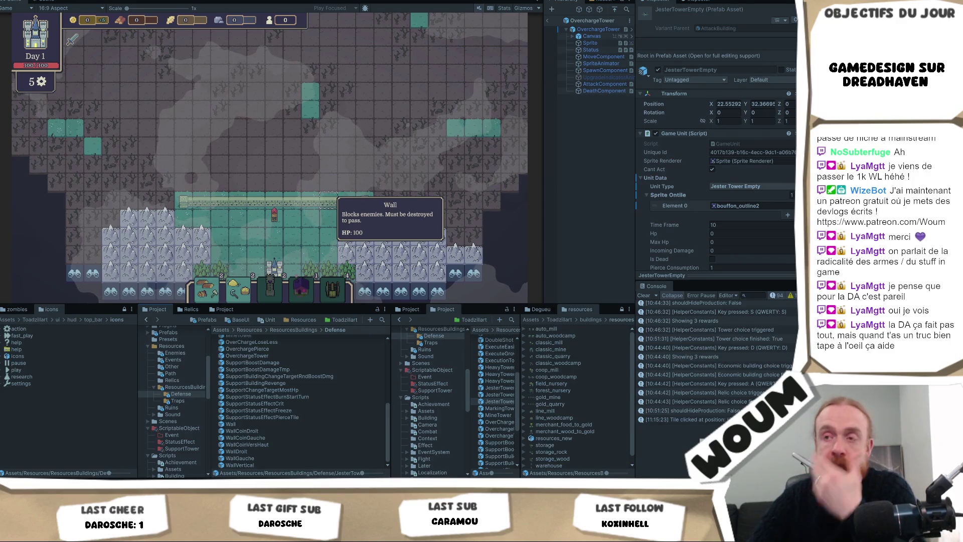
{"action": "left_click", "coordinate": [328, 201]}
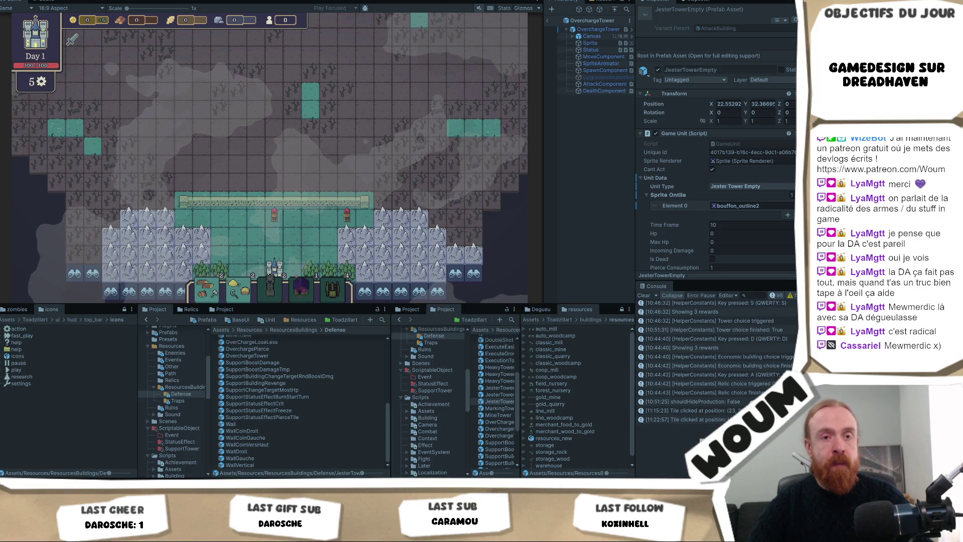
Step: Dismiss the browser context menu and select the map tile at (23, 31)
{"action": "right_click", "coordinate": [313, 166]}
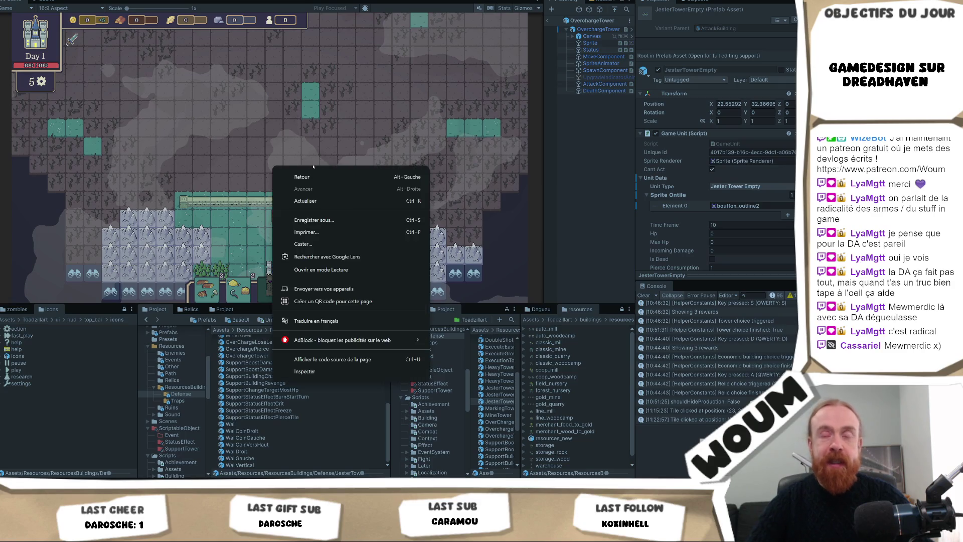
{"action": "left_click", "coordinate": [238, 182]}
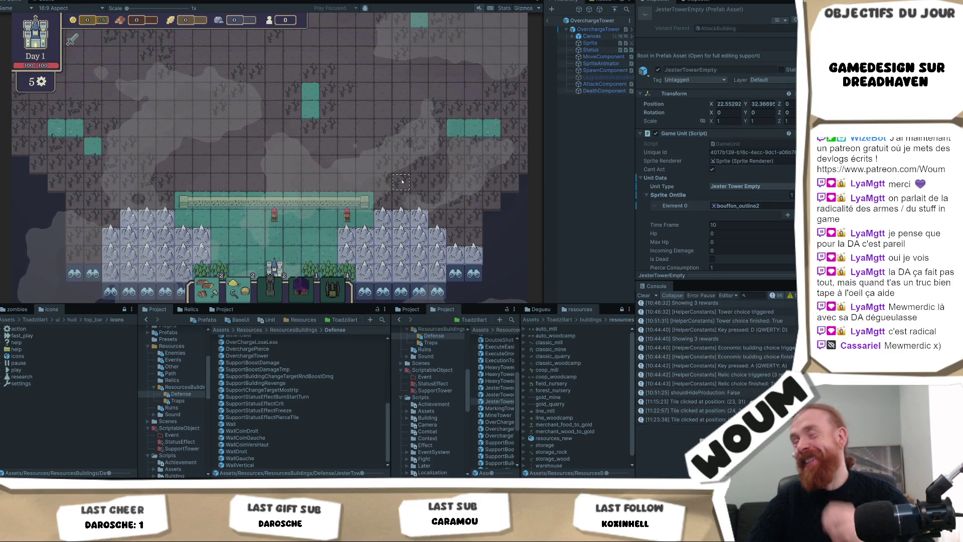
{"action": "left_click_drag", "start_coordinate": [337, 184], "coordinate": [326, 144]}
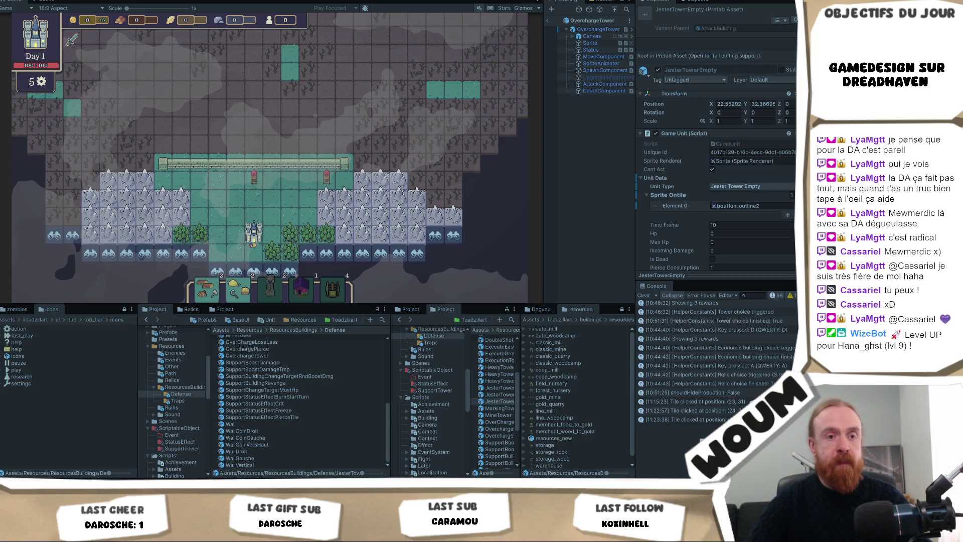
{"action": "left_click", "coordinate": [280, 200]}
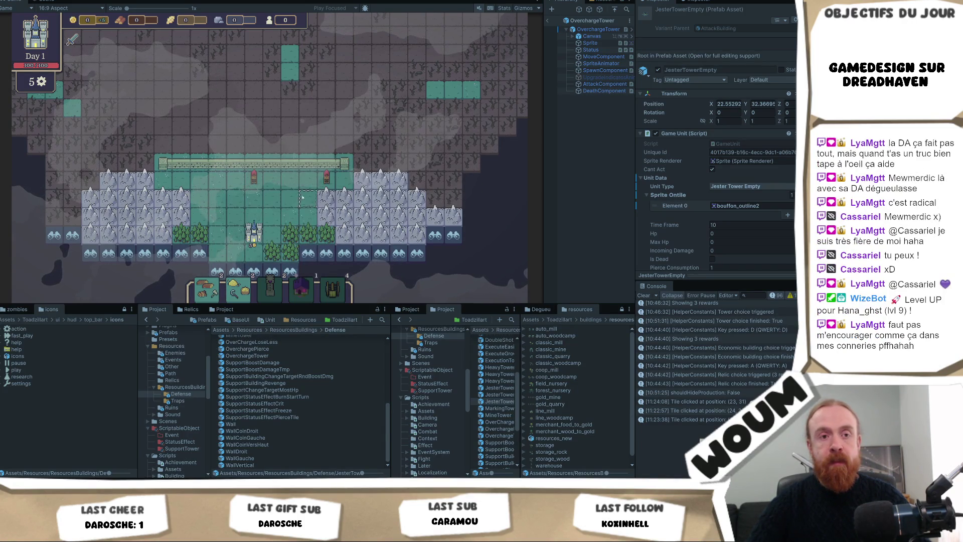
Step: Pan and zoom the game map, then select a tile above the wall
{"action": "left_click_drag", "start_coordinate": [279, 201], "coordinate": [222, 208]}
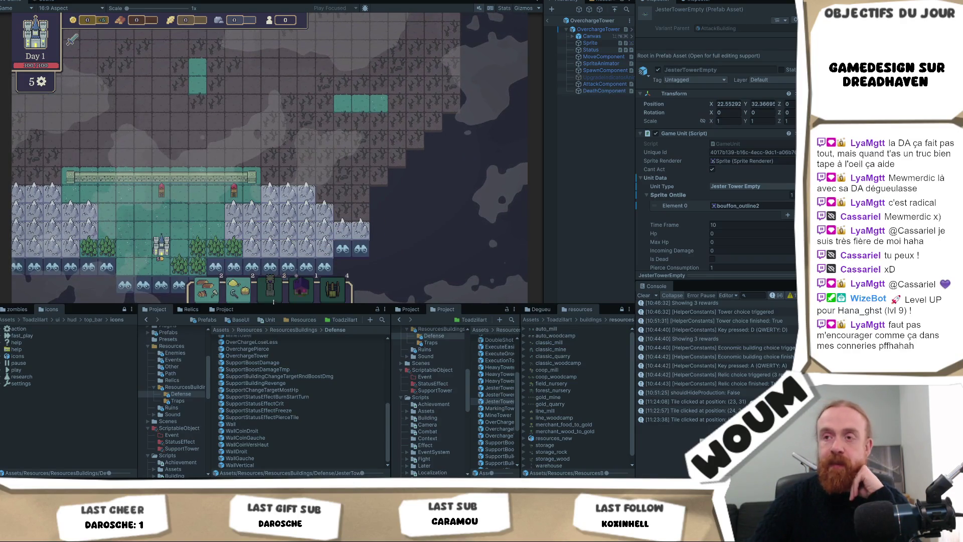
{"action": "mouse_move", "coordinate": [269, 293]}
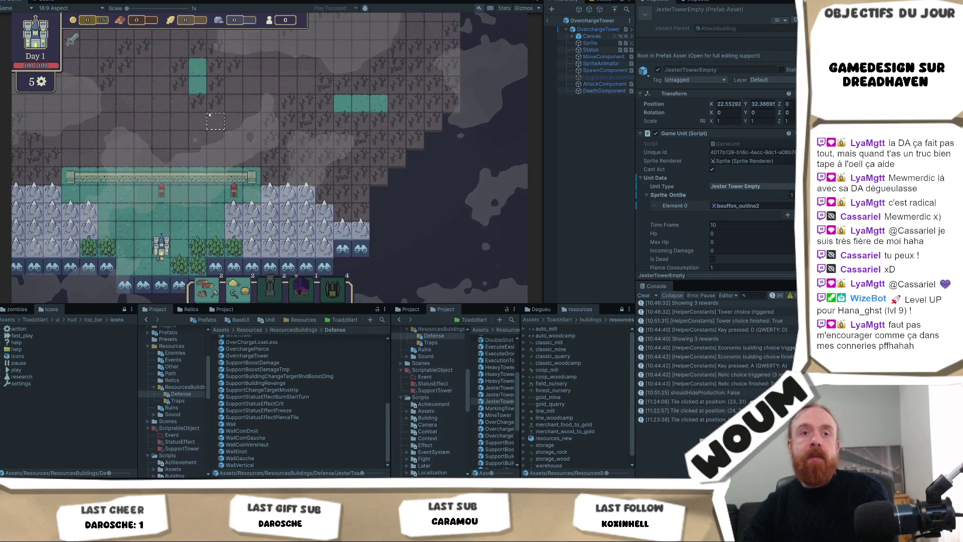
{"action": "mouse_move", "coordinate": [234, 106]}
{"action": "left_mouse_down"}
{"action": "mouse_move", "coordinate": [246, 107]}
{"action": "mouse_move", "coordinate": [272, 136]}
{"action": "left_mouse_up"}
{"action": "key", "text": "a"}
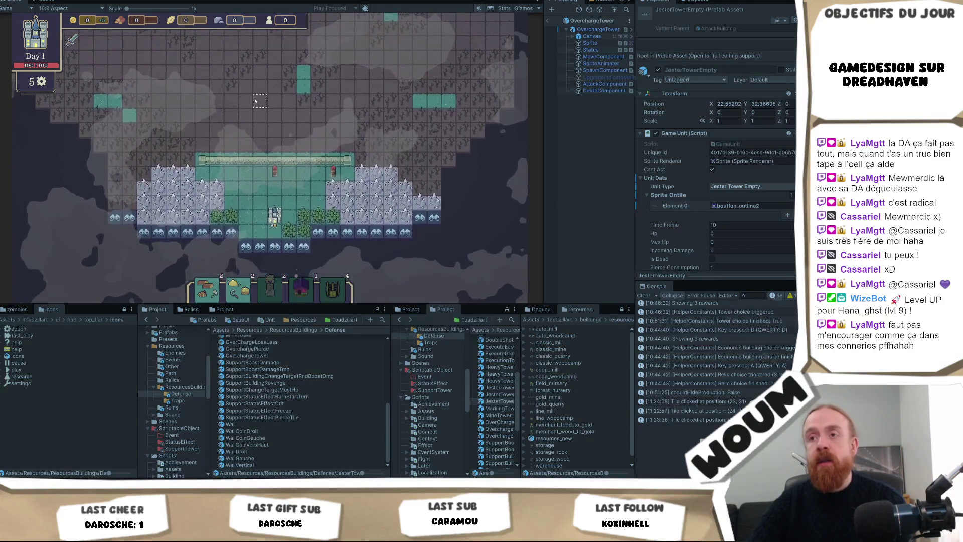
{"action": "left_click_drag", "start_coordinate": [253, 124], "coordinate": [235, 72]}
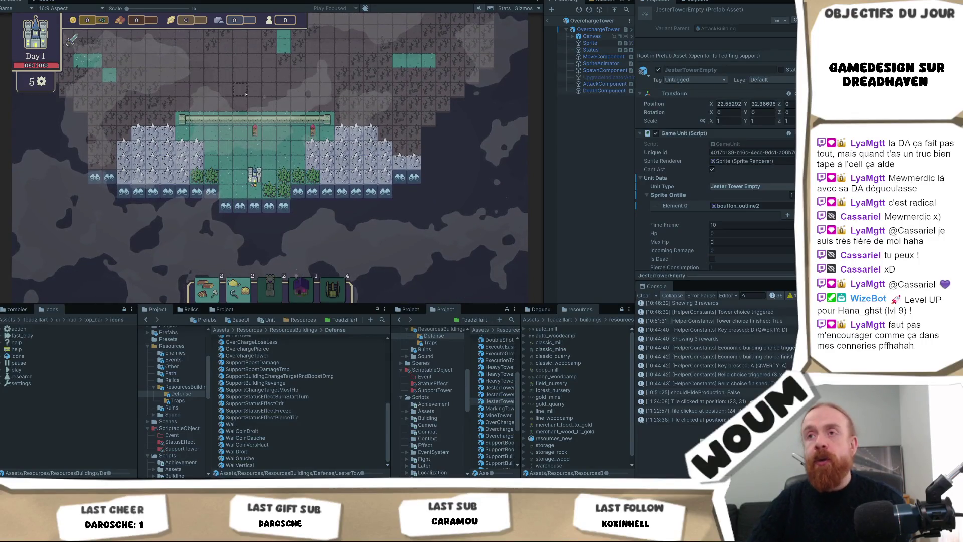
{"action": "scroll", "coordinate": [246, 86], "scroll_direction": "up", "scroll_amount": 2}
{"action": "scroll", "coordinate": [254, 102], "scroll_direction": "down", "scroll_amount": 2}
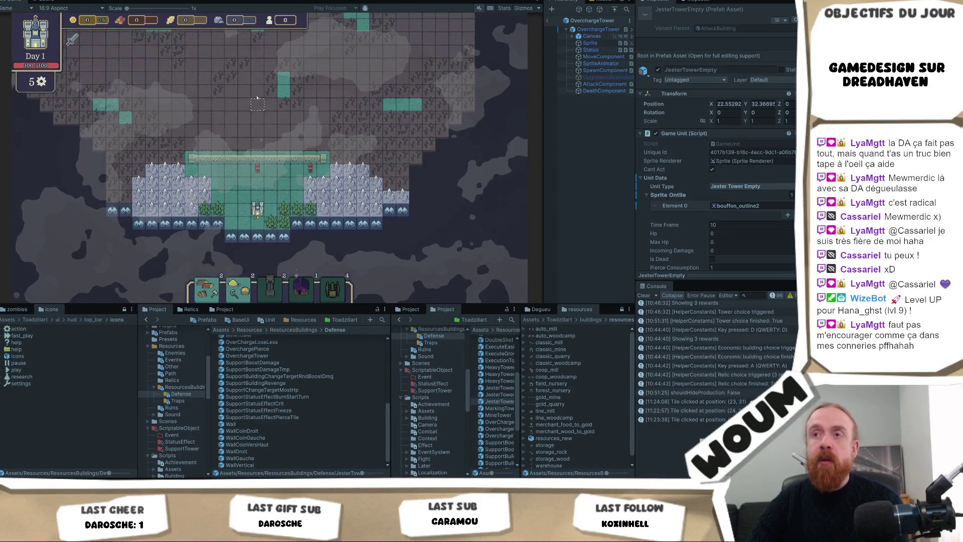
{"action": "key", "text": "w"}
{"action": "scroll", "coordinate": [259, 137], "scroll_direction": "up", "scroll_amount": 2}
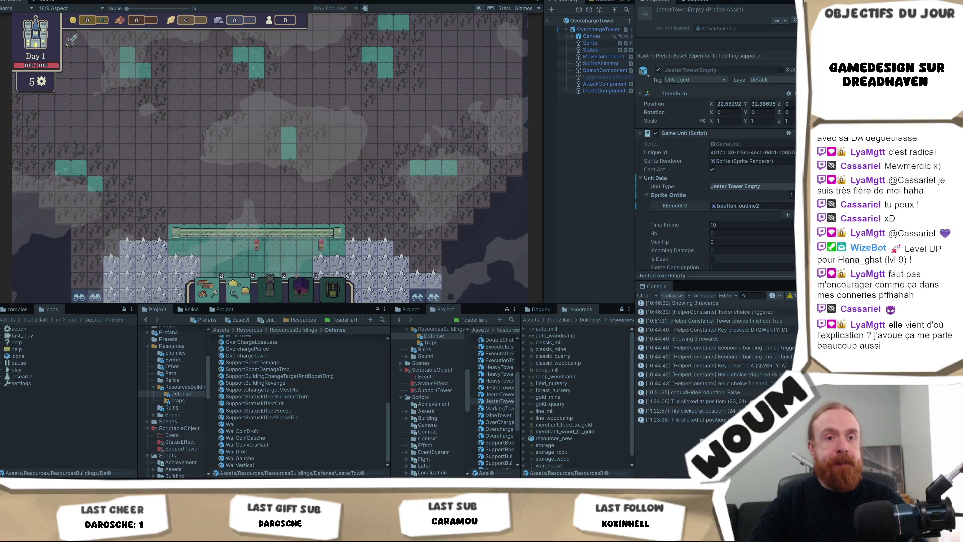
{"action": "left_click", "coordinate": [305, 210]}
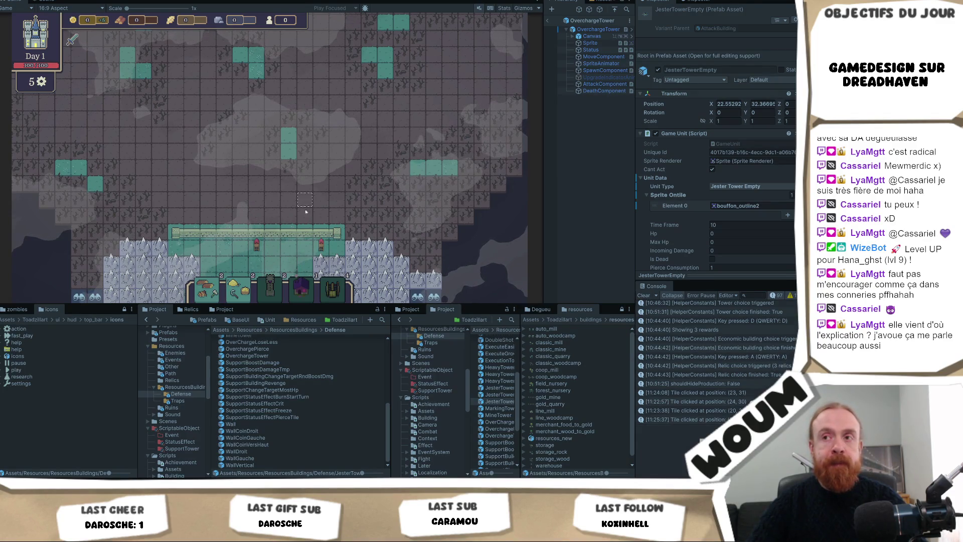
Step: Nudge the map view, then bring the Tinyfolks Steam store page to the front
{"action": "left_click_drag", "start_coordinate": [206, 164], "coordinate": [230, 87]}
{"action": "key", "text": "d"}
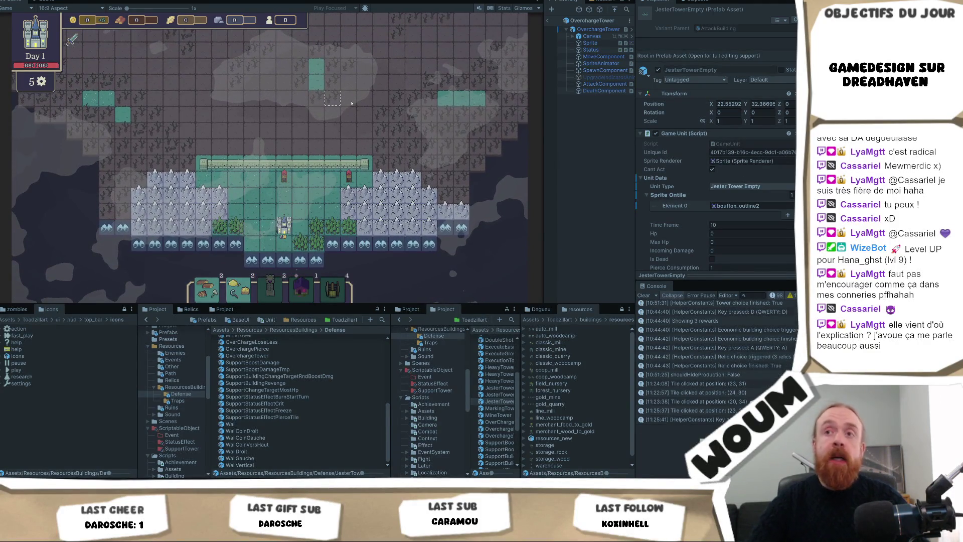
{"action": "key", "text": "d"}
{"action": "key", "text": "alt+Tab"}
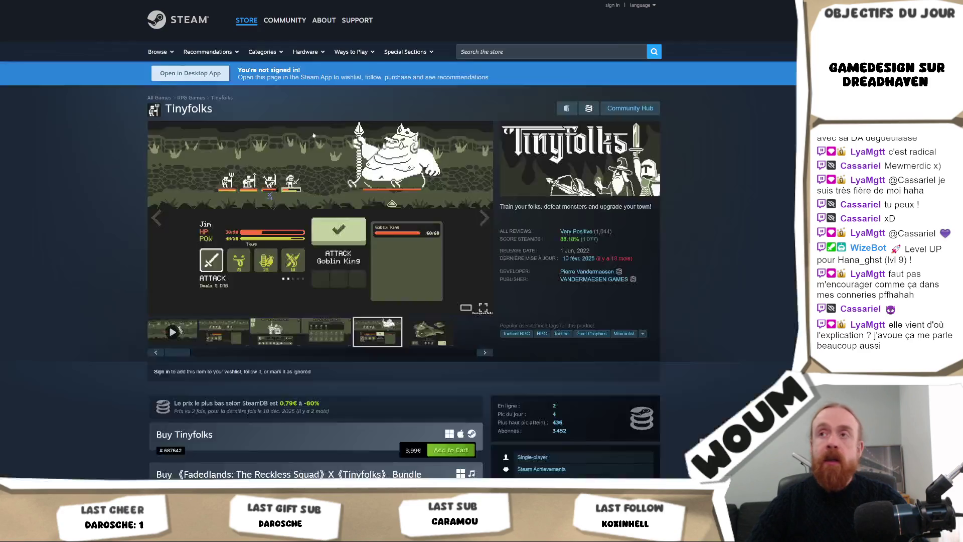
Step: Search the Steam store for 'magical green' and open the Magical Greenhouse page
{"action": "left_click", "coordinate": [501, 52]}
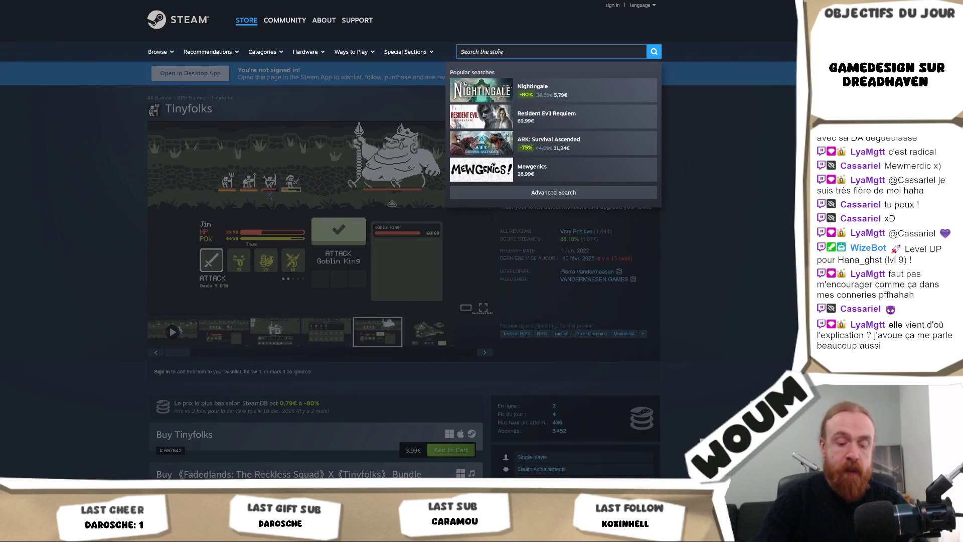
{"action": "type", "text": "magical green"}
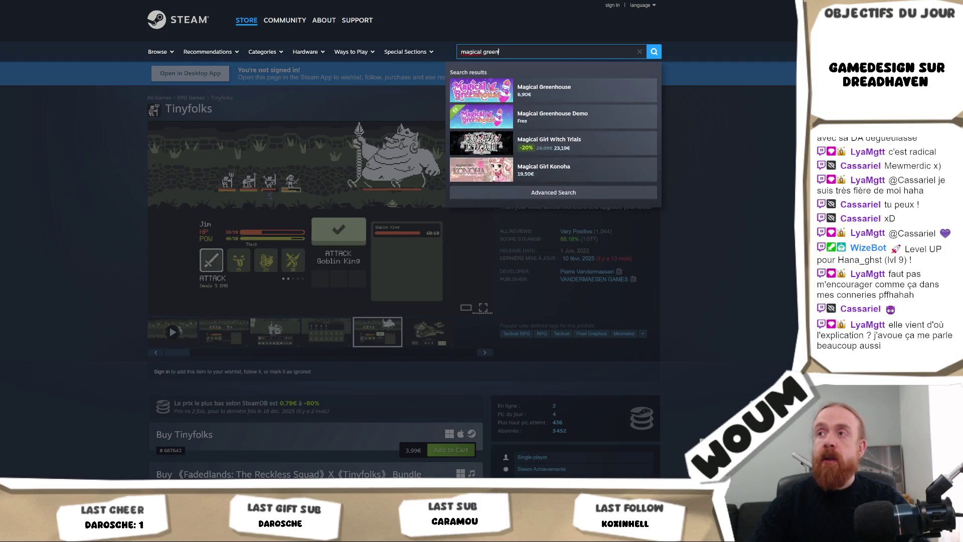
{"action": "left_click", "coordinate": [599, 102]}
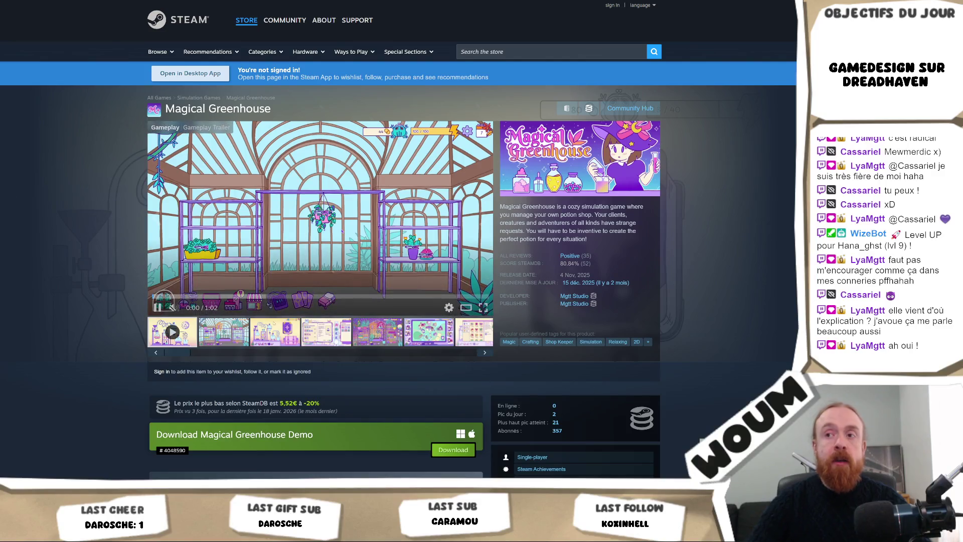
Step: Step through the greenhouse, recipe-book and town map screenshots until the shopping screen shows
{"action": "left_click", "coordinate": [229, 335]}
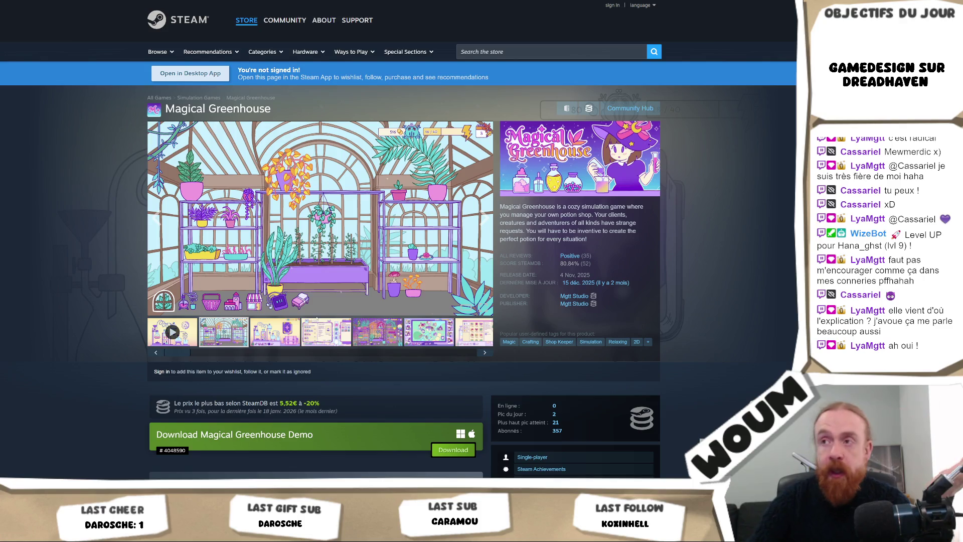
{"action": "left_click", "coordinate": [275, 332]}
{"action": "left_click", "coordinate": [326, 332]}
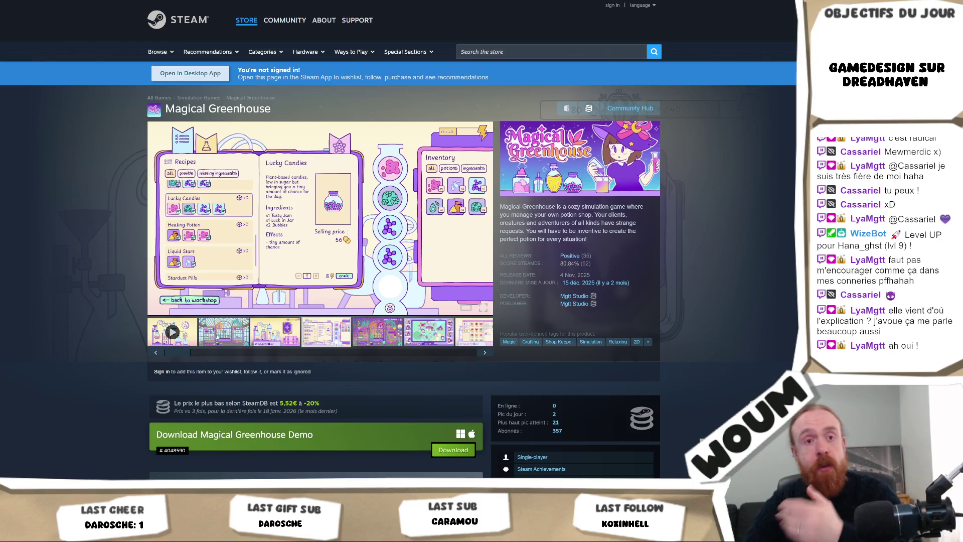
{"action": "left_click", "coordinate": [216, 337]}
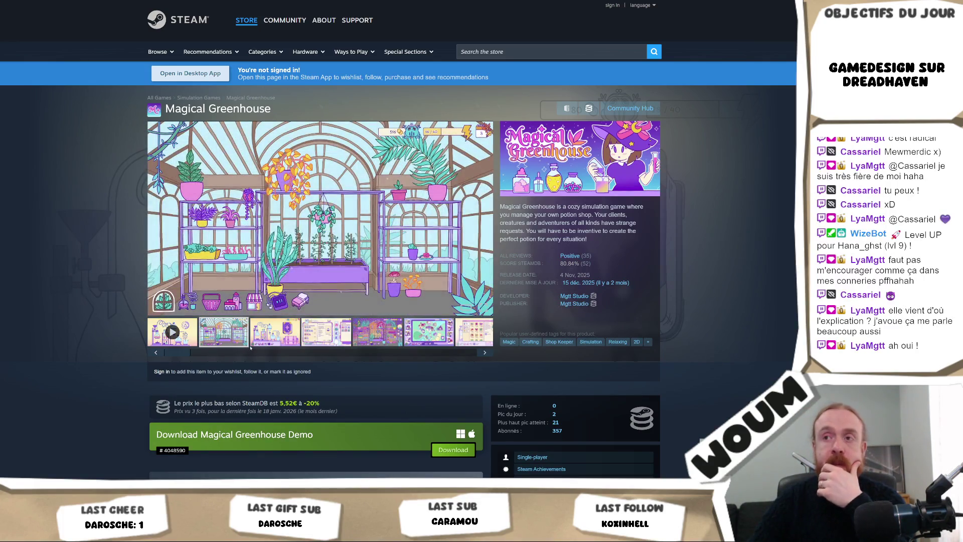
{"action": "left_click", "coordinate": [317, 344]}
{"action": "left_click", "coordinate": [357, 344]}
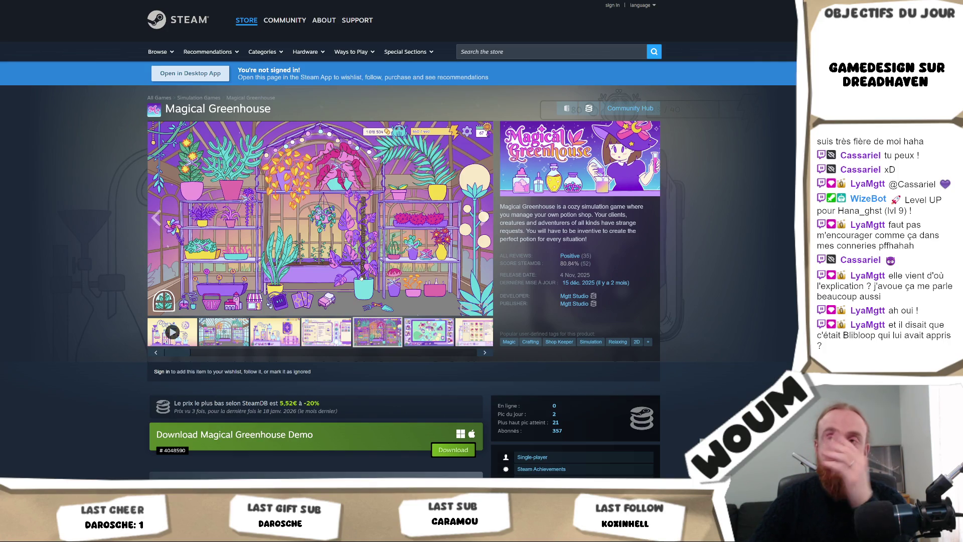
{"action": "left_click", "coordinate": [424, 339]}
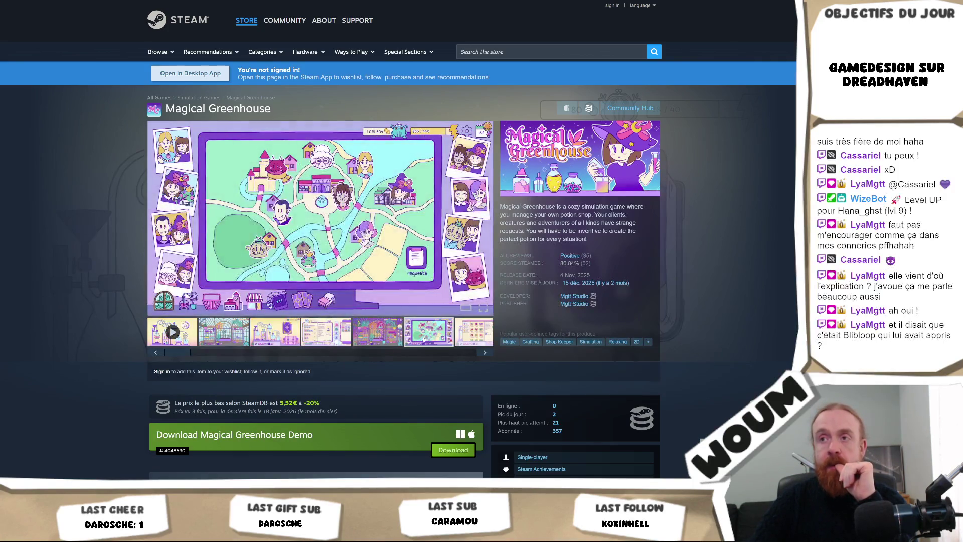
{"action": "left_click", "coordinate": [465, 342]}
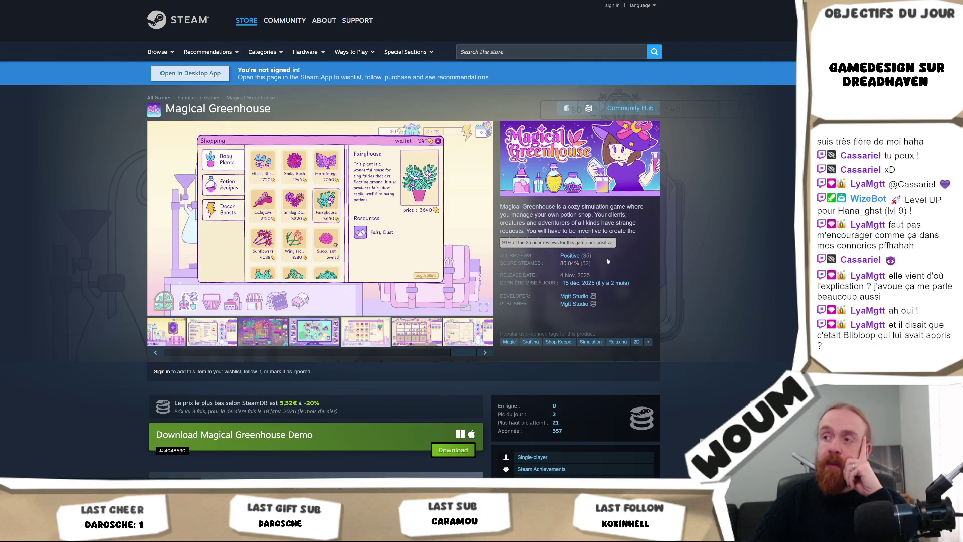
{"action": "scroll", "coordinate": [665, 274], "scroll_direction": "down", "scroll_amount": 2}
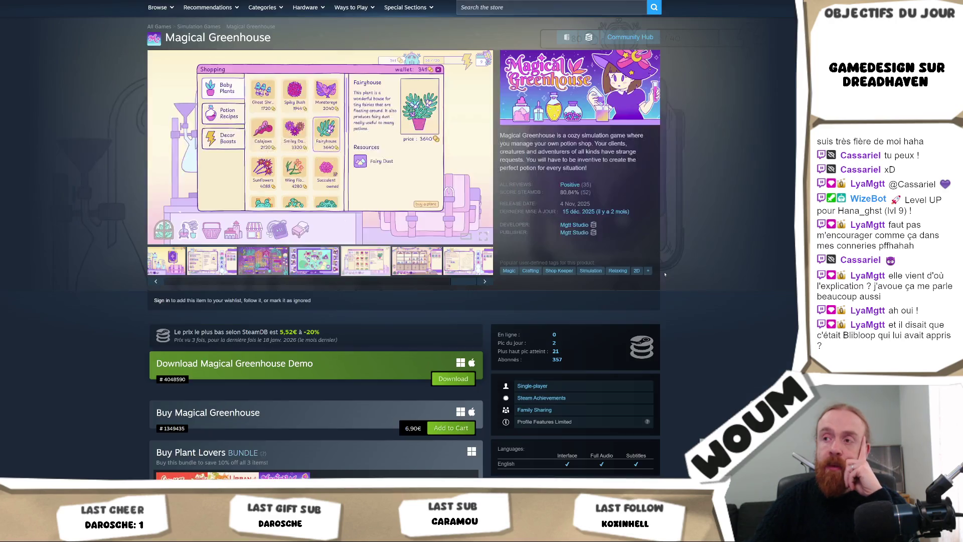
{"action": "scroll", "coordinate": [664, 274], "scroll_direction": "up", "scroll_amount": 2}
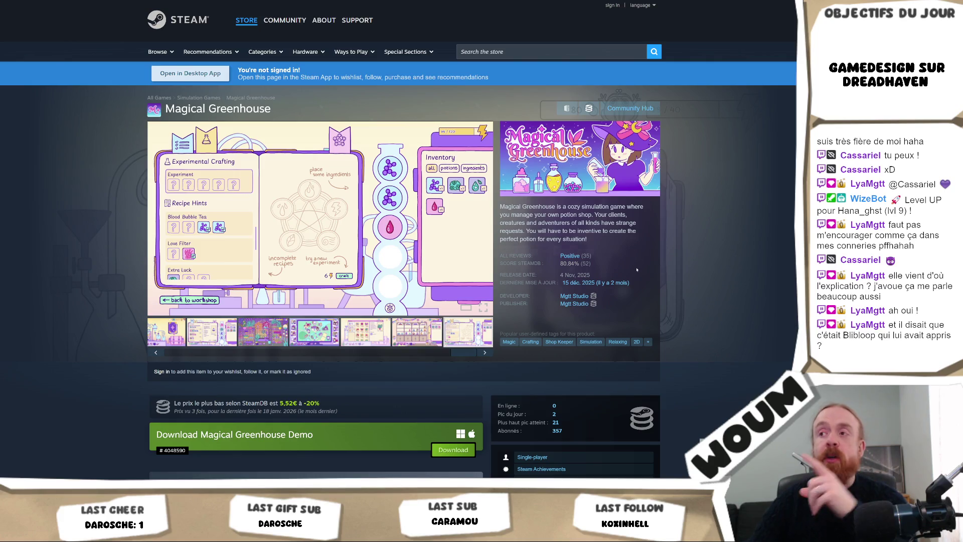
{"action": "scroll", "coordinate": [639, 269], "scroll_direction": "down", "scroll_amount": 5}
{"action": "scroll", "coordinate": [638, 270], "scroll_direction": "up", "scroll_amount": 5}
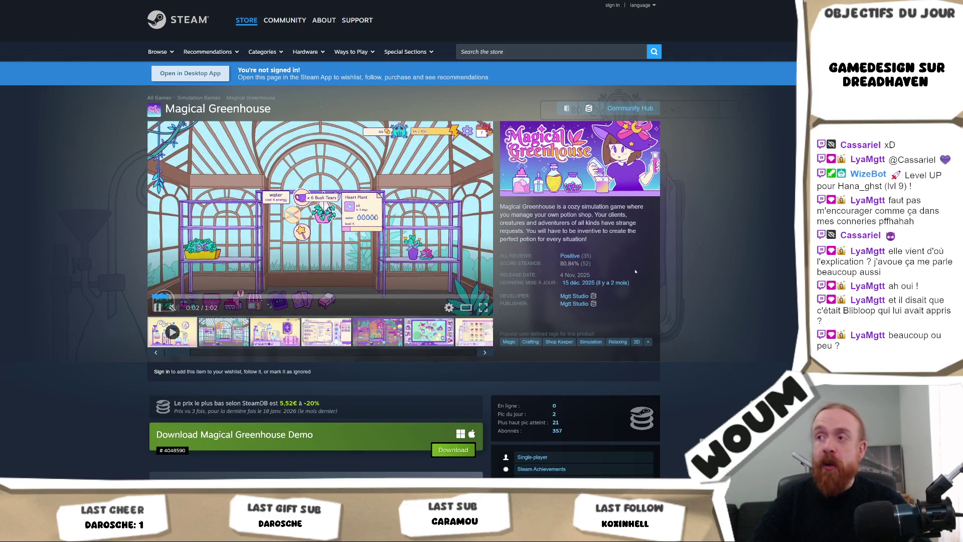
{"action": "mouse_move", "coordinate": [617, 257]}
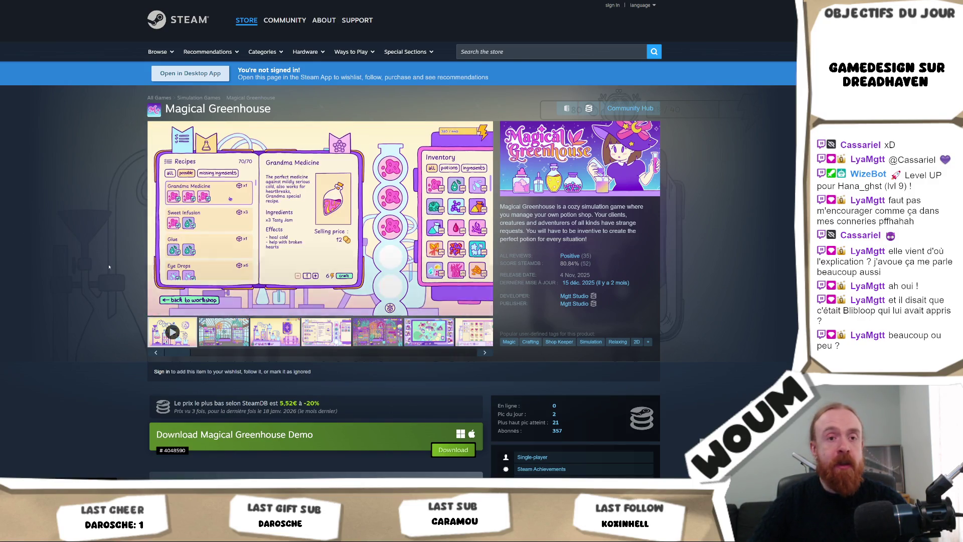
{"action": "scroll", "coordinate": [101, 269], "scroll_direction": "down", "scroll_amount": 3}
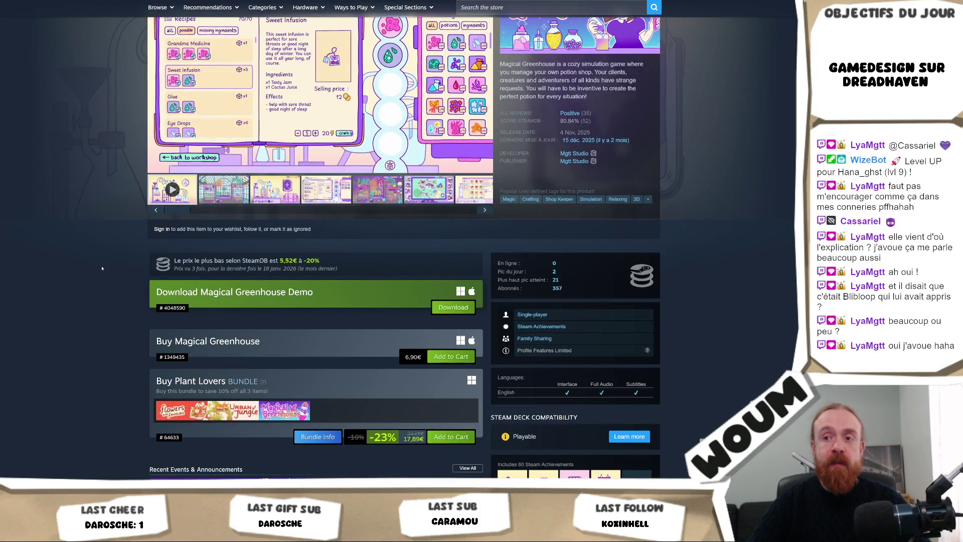
{"action": "scroll", "coordinate": [102, 269], "scroll_direction": "down", "scroll_amount": 6}
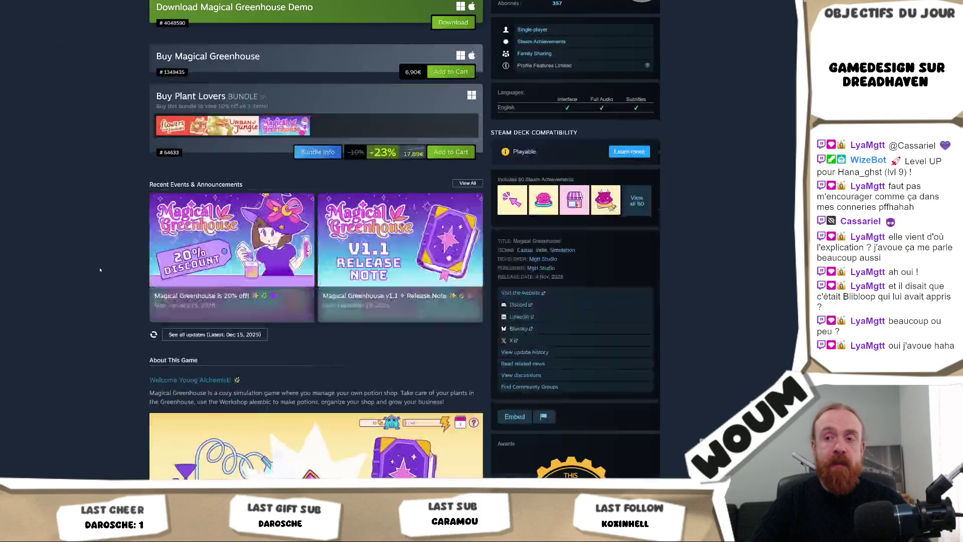
{"action": "scroll", "coordinate": [99, 270], "scroll_direction": "down", "scroll_amount": 4}
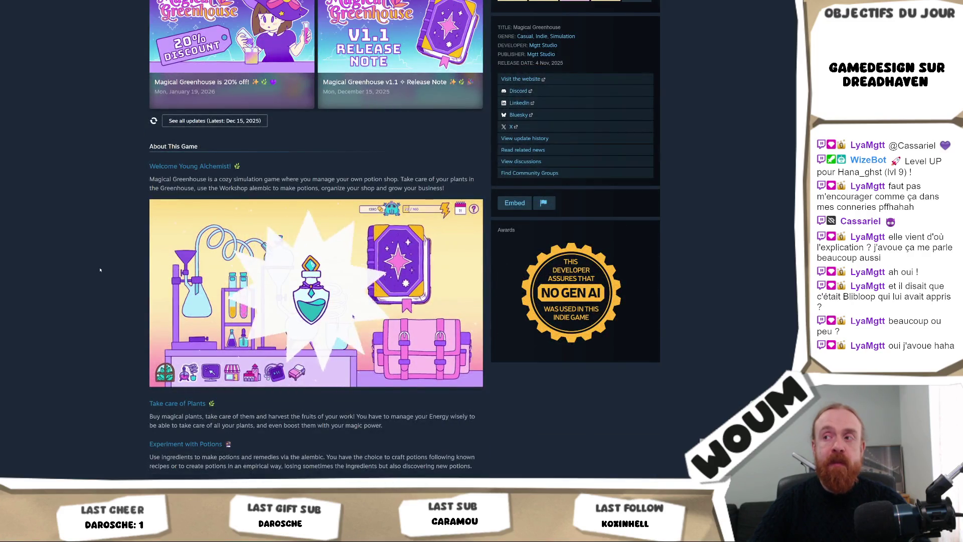
{"action": "scroll", "coordinate": [100, 269], "scroll_direction": "down", "scroll_amount": 2}
{"action": "scroll", "coordinate": [100, 270], "scroll_direction": "up", "scroll_amount": 3}
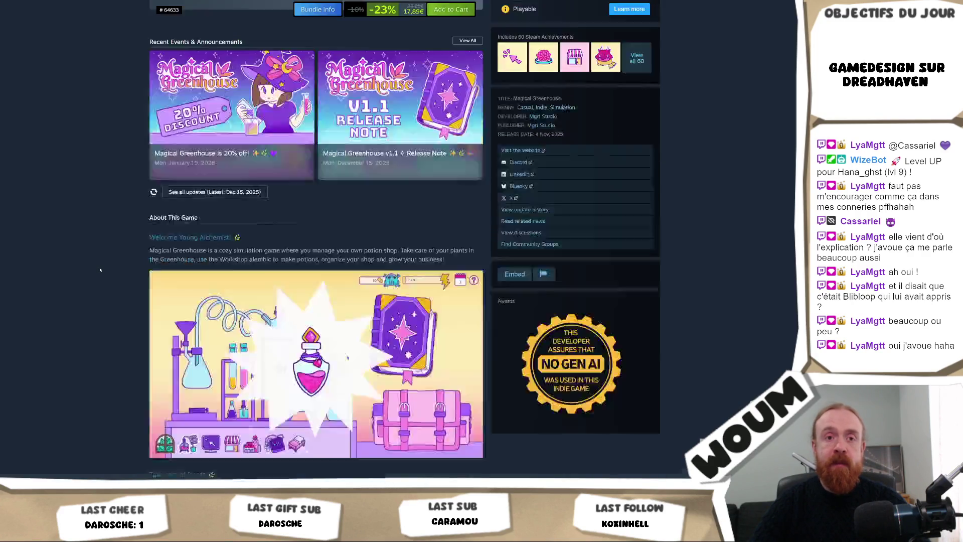
{"action": "scroll", "coordinate": [99, 270], "scroll_direction": "up", "scroll_amount": 10}
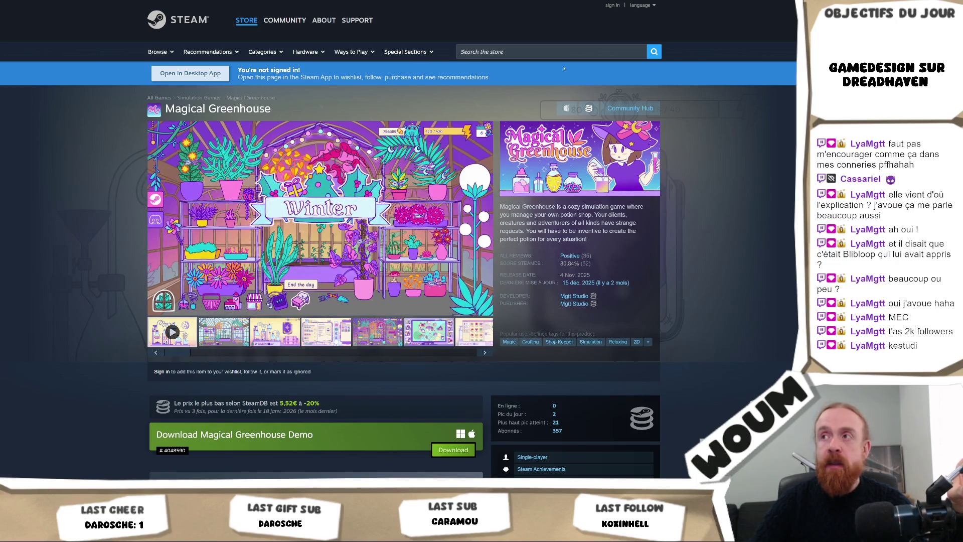
Step: Search the store for 'kitty's la' and open the Kitty's Last Adventure page
{"action": "left_click", "coordinate": [555, 50]}
{"action": "type", "text": "kit"}
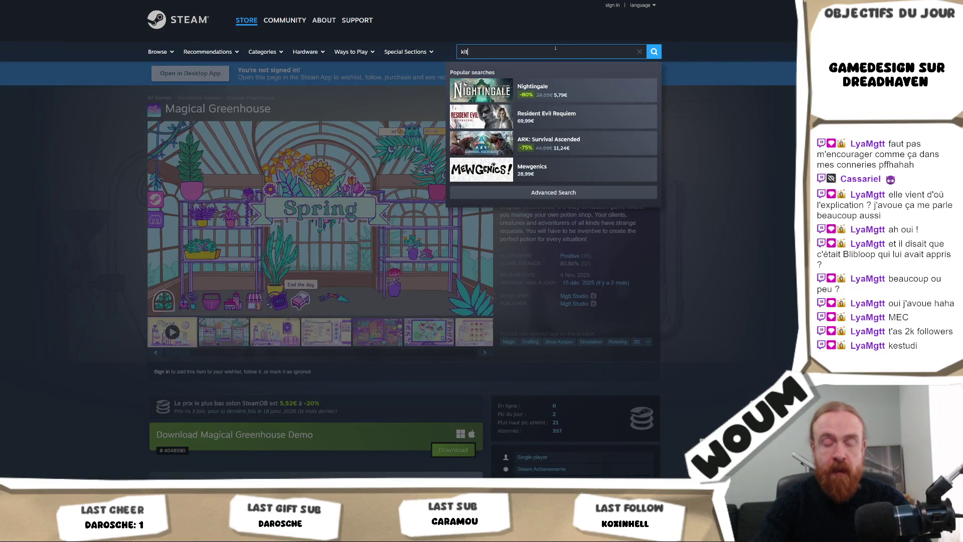
{"action": "type", "text": "ty's la"}
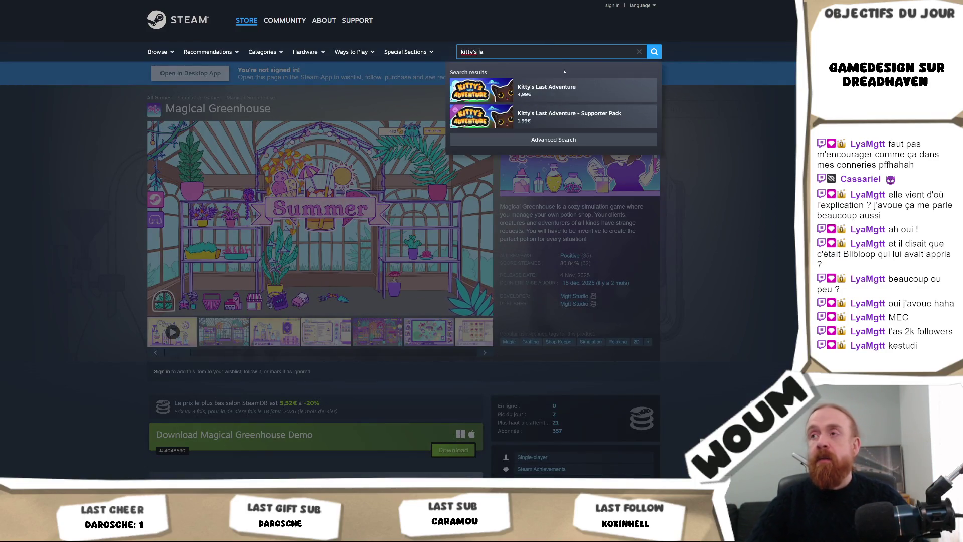
{"action": "left_click", "coordinate": [552, 90]}
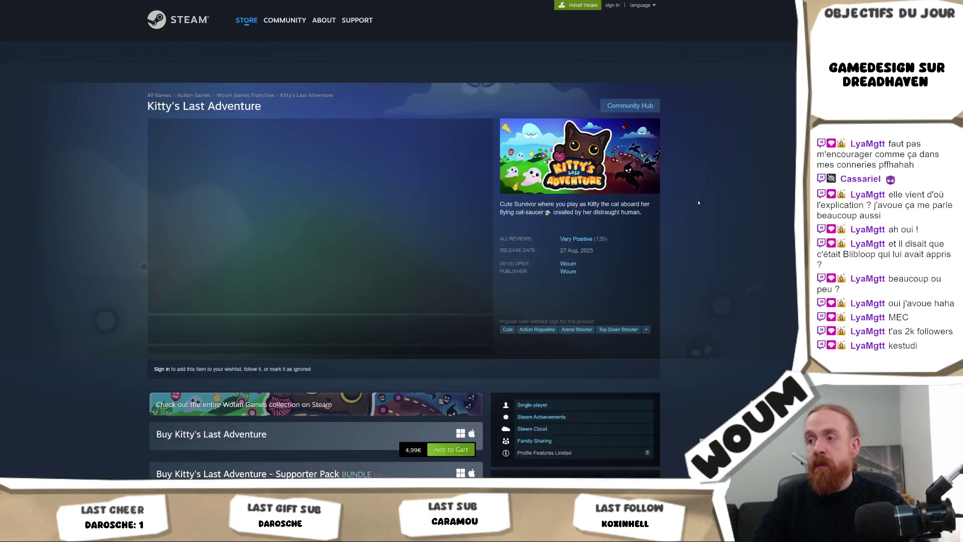
{"action": "scroll", "coordinate": [698, 203], "scroll_direction": "down", "scroll_amount": 3}
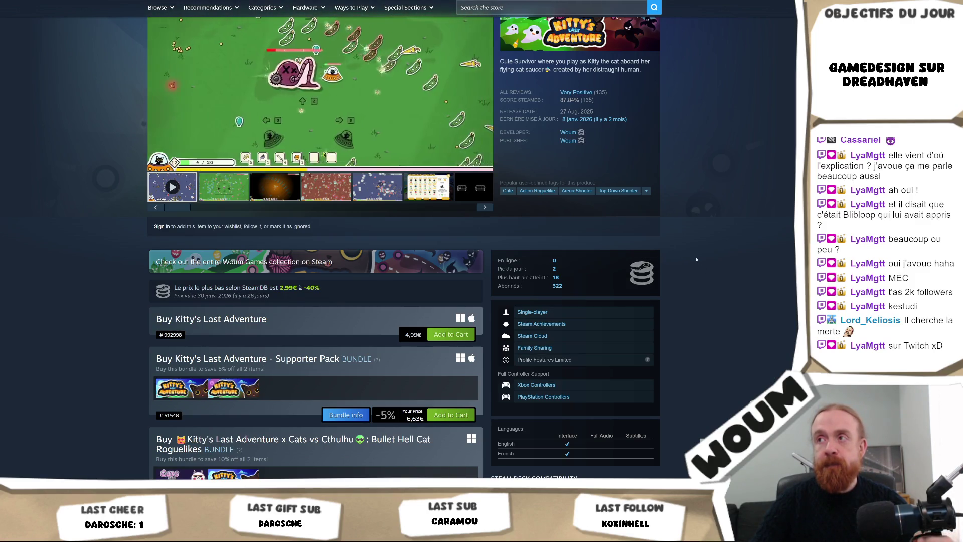
{"action": "scroll", "coordinate": [688, 246], "scroll_direction": "up", "scroll_amount": 2}
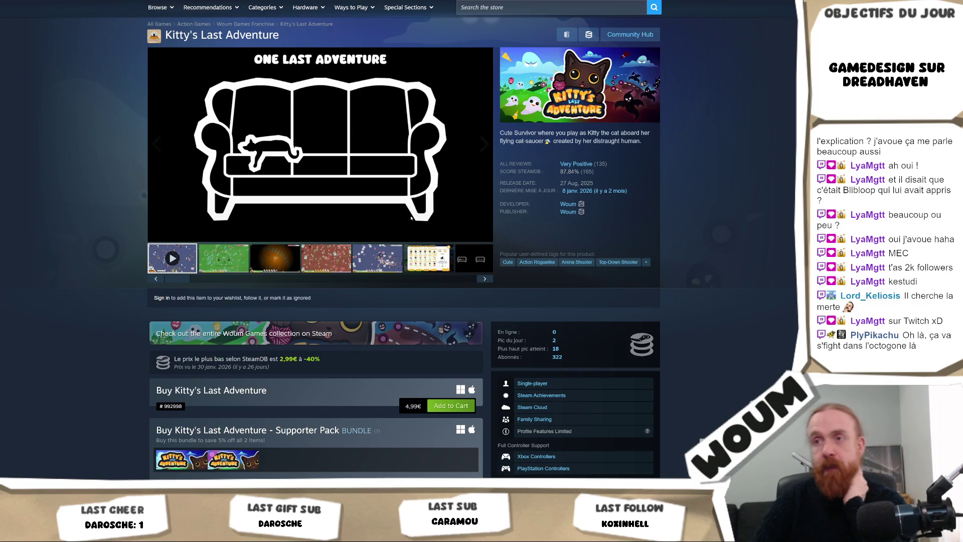
Step: View the gameplay screenshots full-size, stepping to the fourth, then close the viewer
{"action": "left_click", "coordinate": [234, 263]}
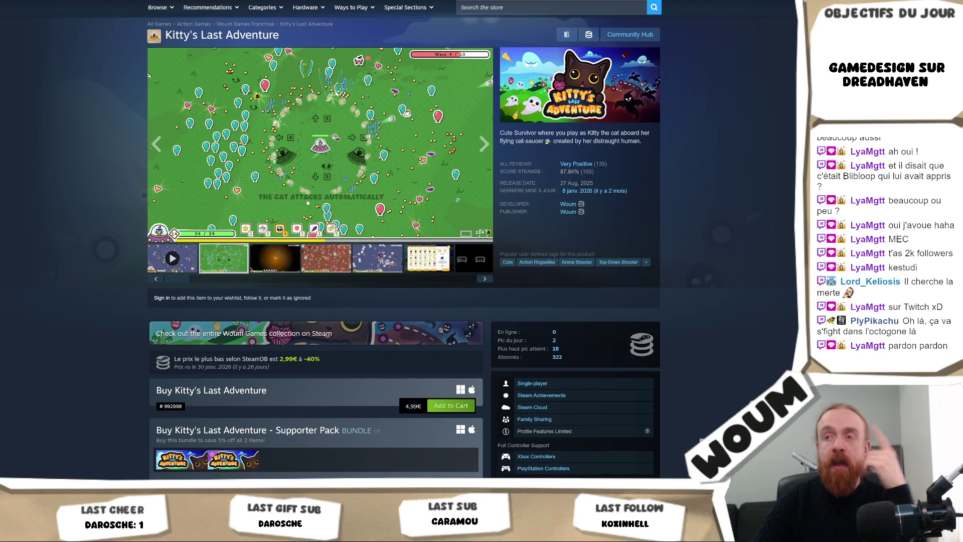
{"action": "left_click", "coordinate": [459, 216]}
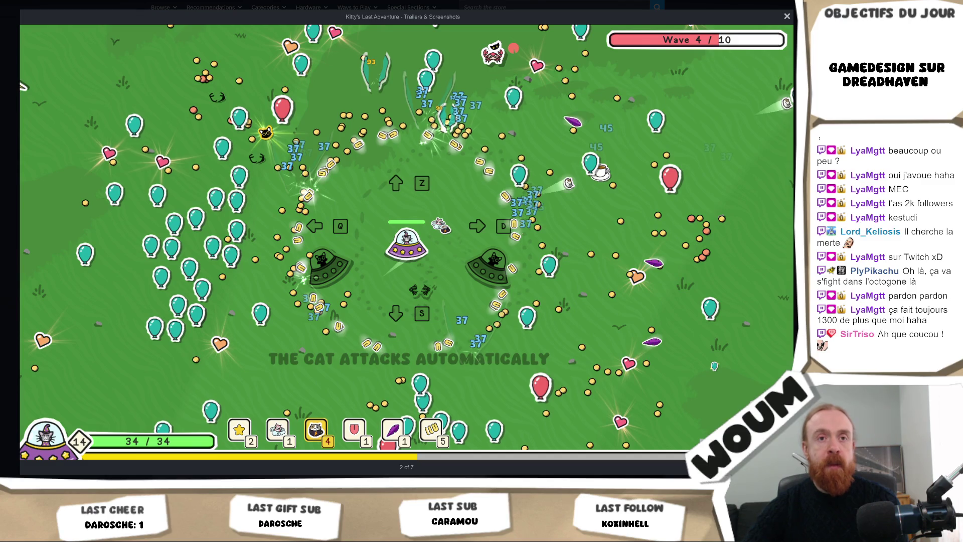
{"action": "mouse_move", "coordinate": [645, 148]}
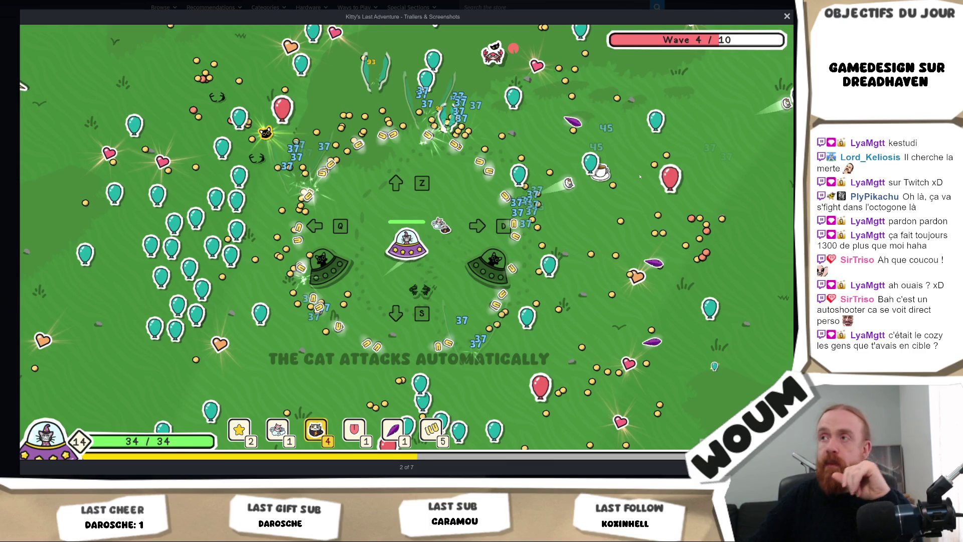
{"action": "left_click", "coordinate": [776, 244]}
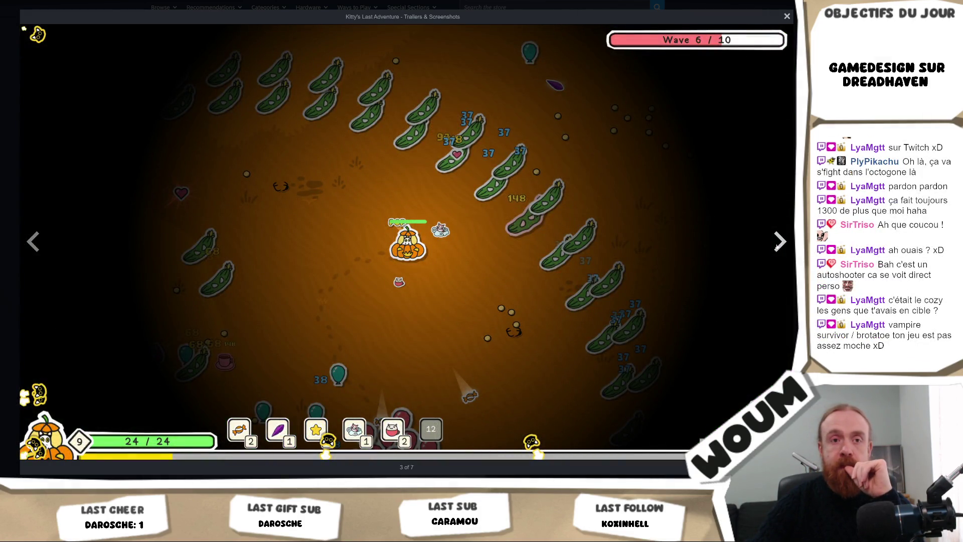
{"action": "left_click", "coordinate": [776, 246]}
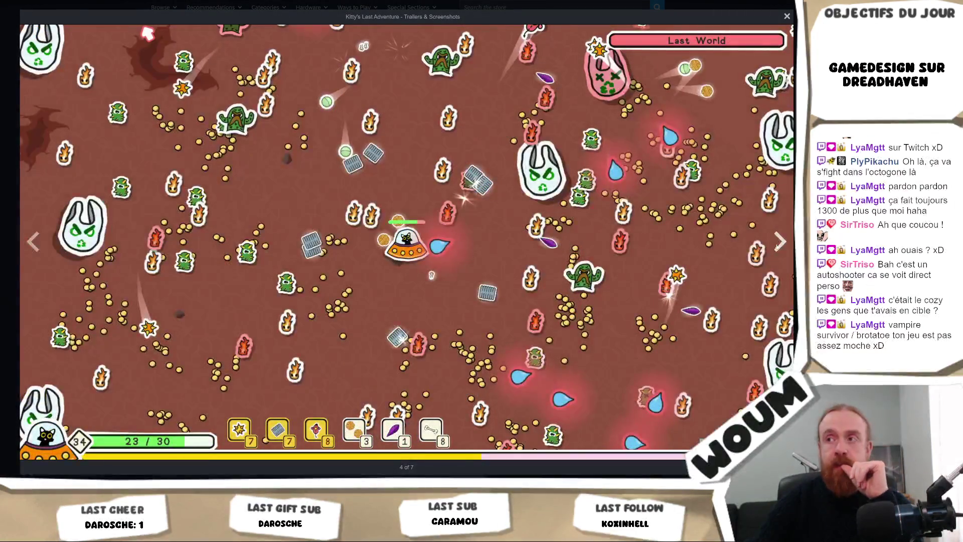
{"action": "left_click", "coordinate": [786, 16]}
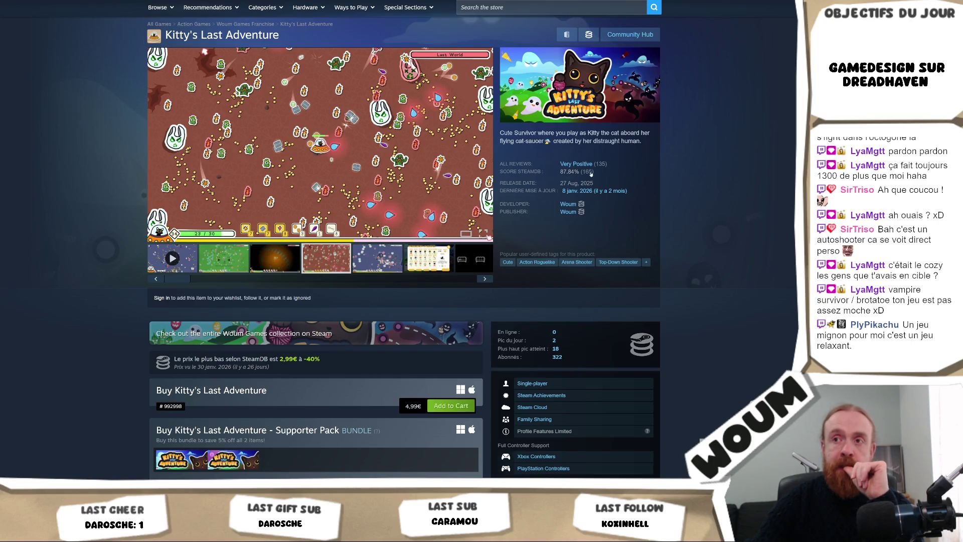
{"action": "left_click", "coordinate": [228, 264]}
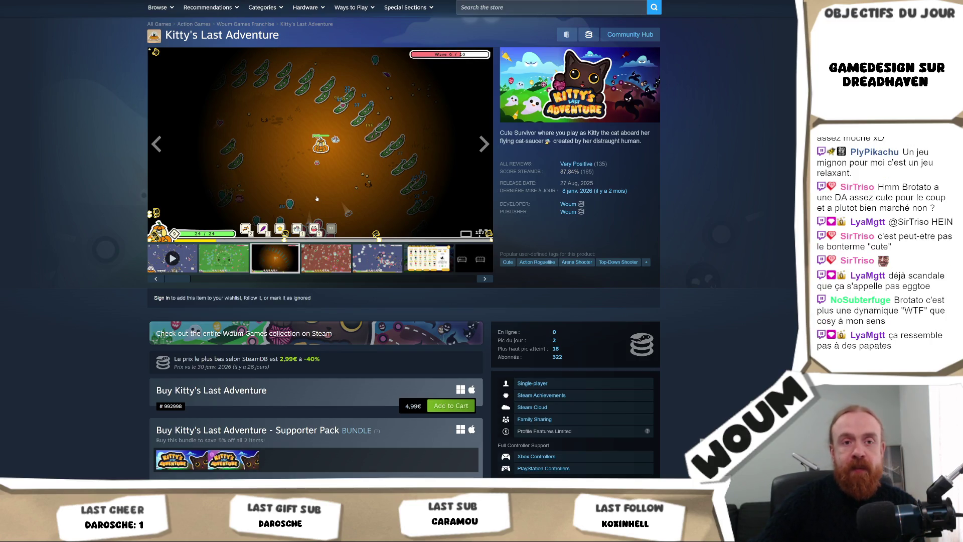
{"action": "key", "text": "Left"}
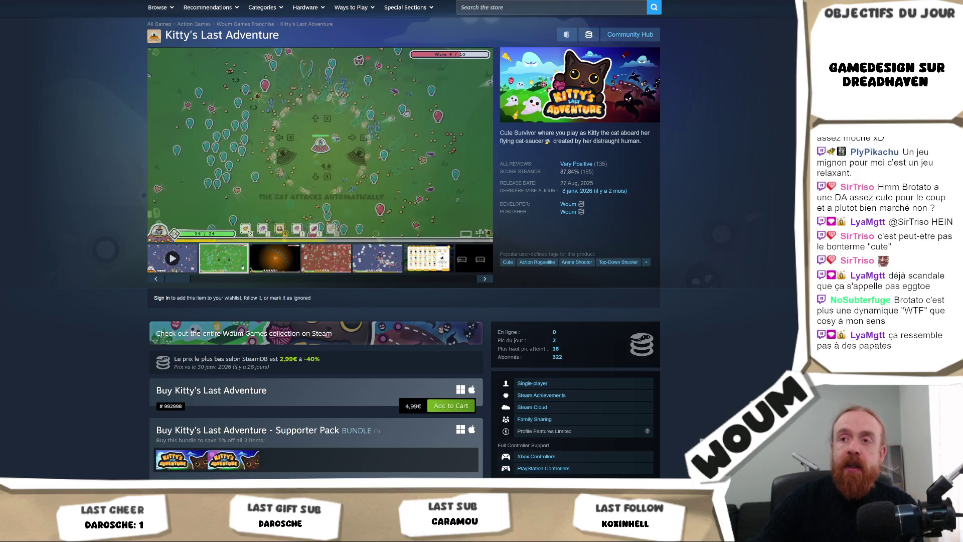
{"action": "left_click", "coordinate": [328, 166]}
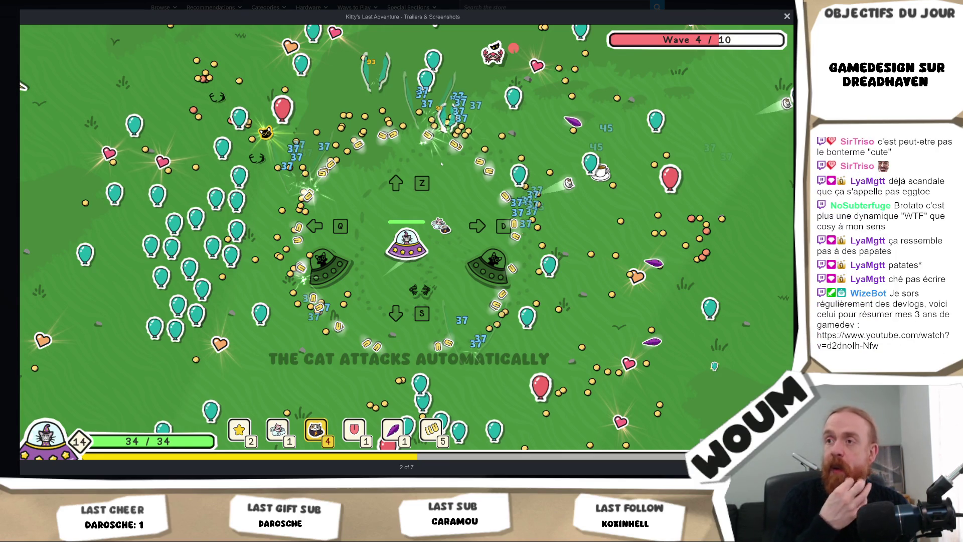
{"action": "mouse_move", "coordinate": [401, 185]}
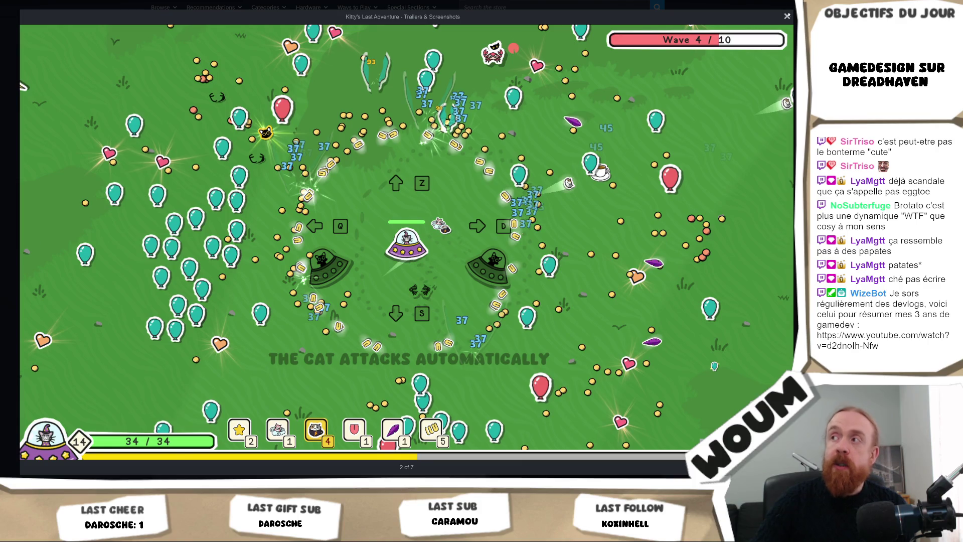
{"action": "left_click", "coordinate": [787, 17]}
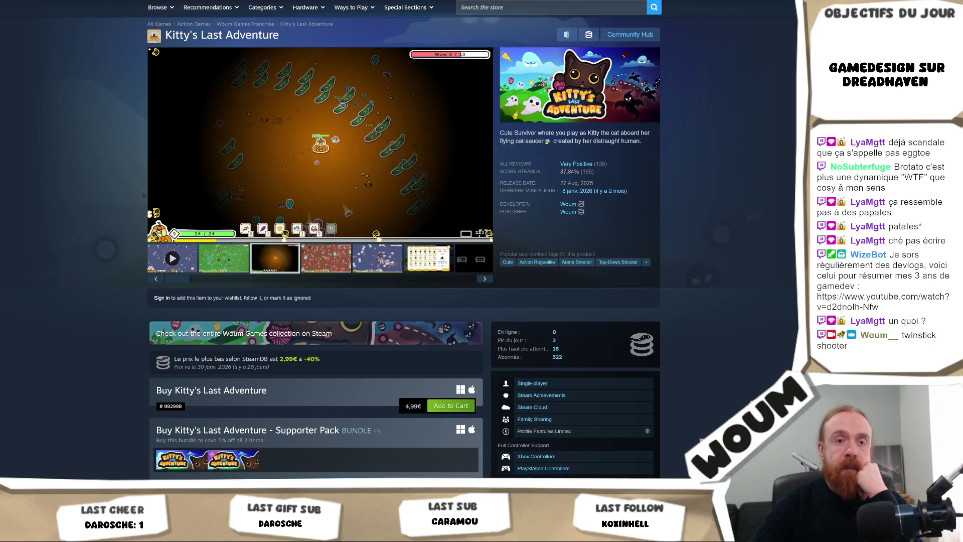
{"action": "mouse_move", "coordinate": [343, 178]}
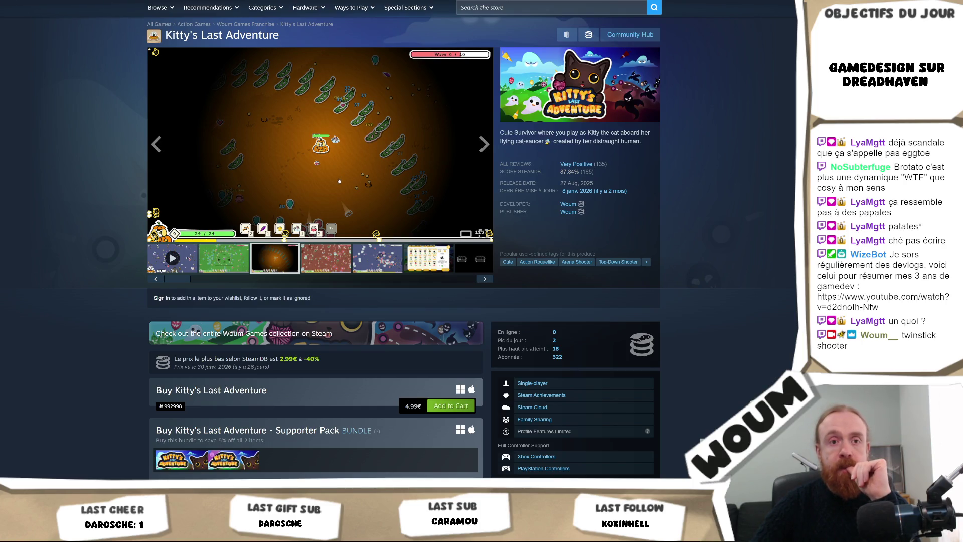
{"action": "left_click", "coordinate": [230, 257]}
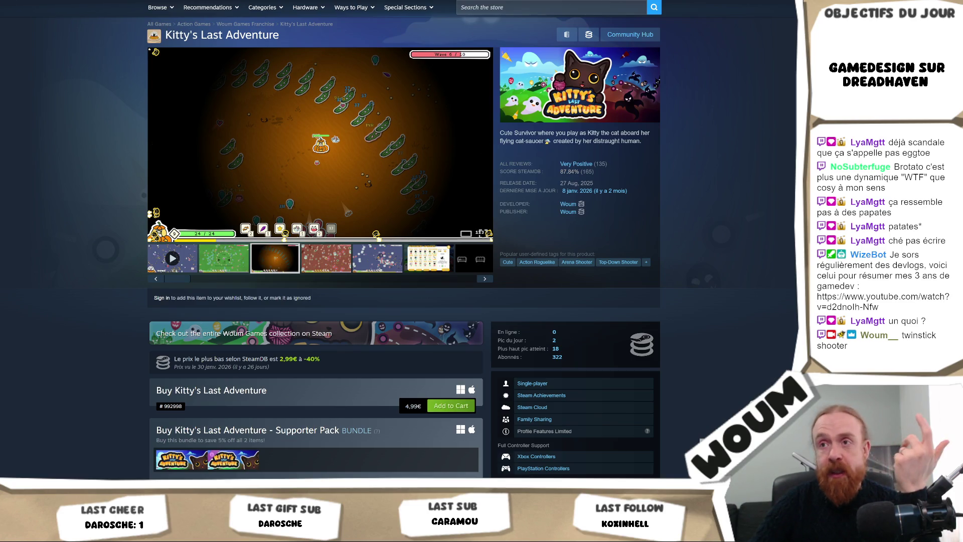
{"action": "left_click", "coordinate": [215, 256]}
Step: View the green Wave 4/10 screenshot full-size, then close the Trailers & Screenshots viewer
{"action": "left_click", "coordinate": [292, 178]}
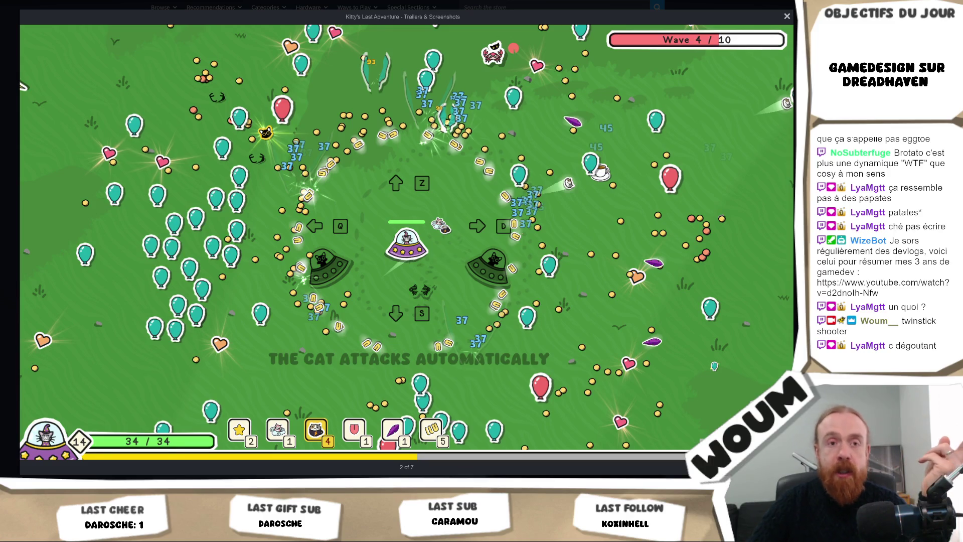
{"action": "mouse_move", "coordinate": [401, 339]}
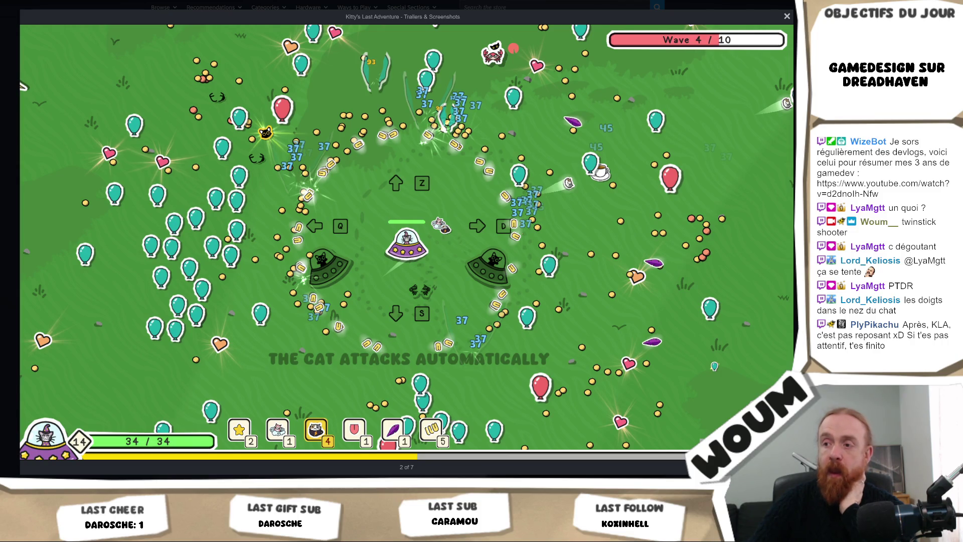
{"action": "key", "text": "Escape"}
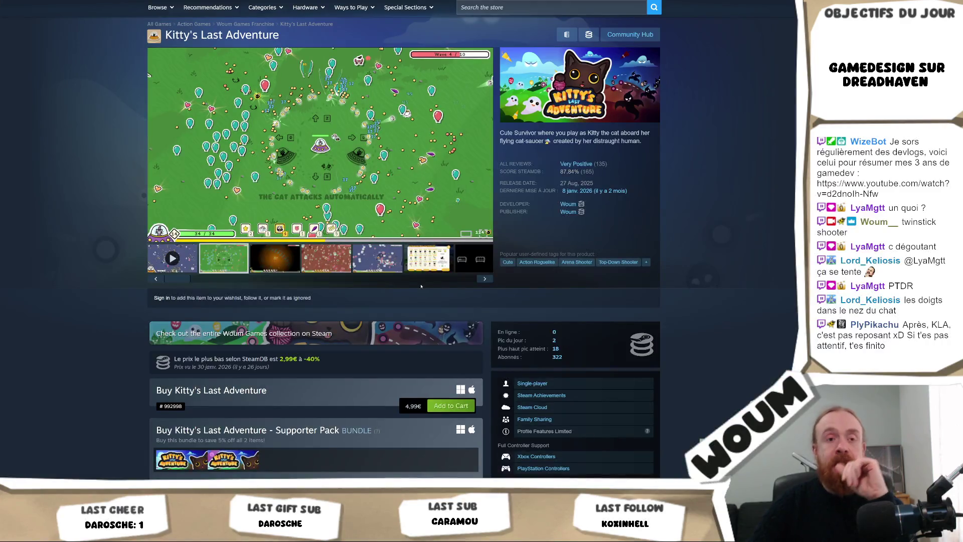
Step: Scroll the Kitty's Last Adventure page down to the reviews and back, then switch to Unity
{"action": "scroll", "coordinate": [397, 297], "scroll_direction": "down", "scroll_amount": 20}
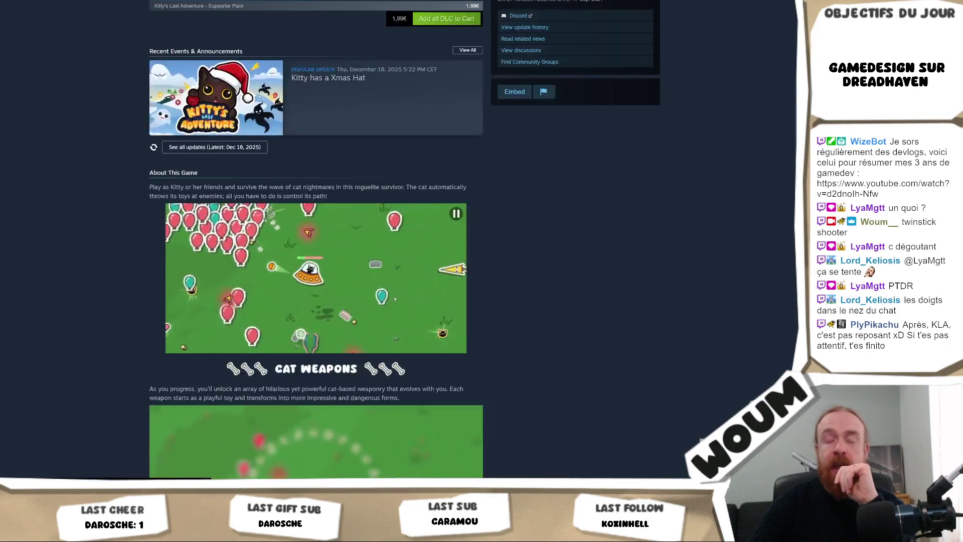
{"action": "scroll", "coordinate": [547, 279], "scroll_direction": "down", "scroll_amount": 7}
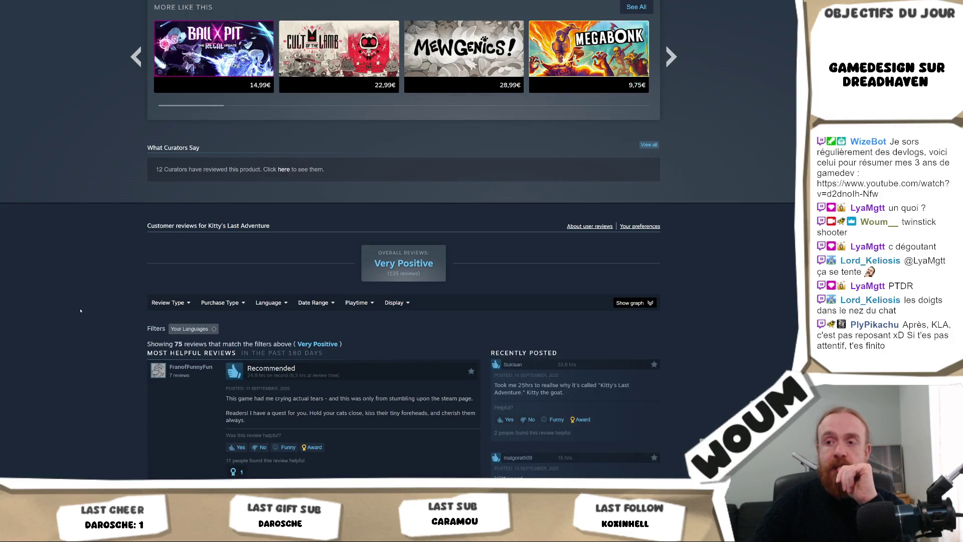
{"action": "scroll", "coordinate": [81, 310], "scroll_direction": "up", "scroll_amount": 20}
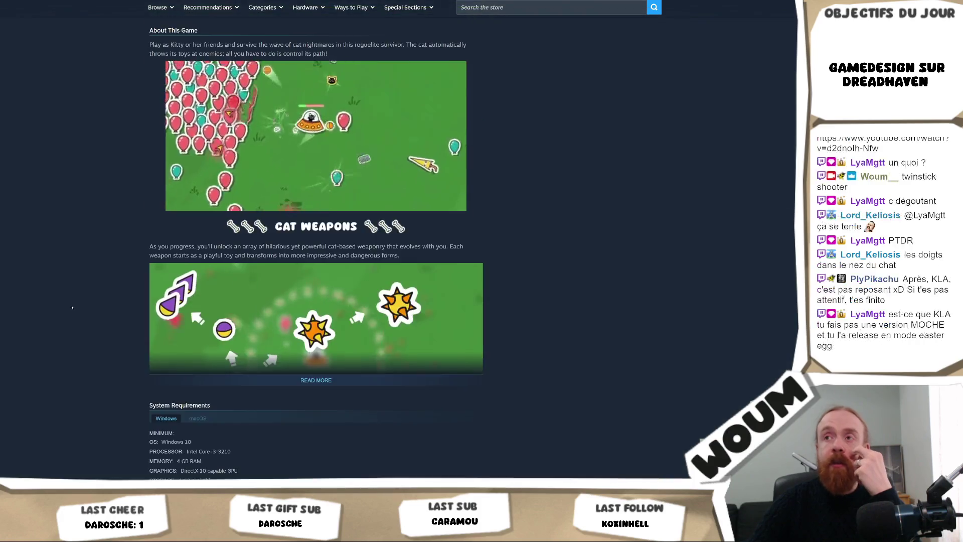
{"action": "scroll", "coordinate": [57, 304], "scroll_direction": "up", "scroll_amount": 7}
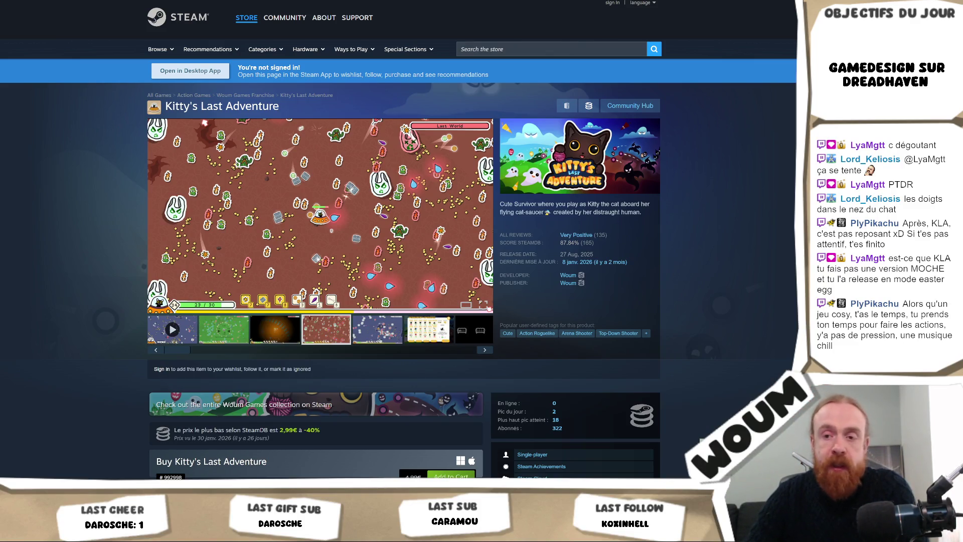
{"action": "key", "text": "alt+Tab"}
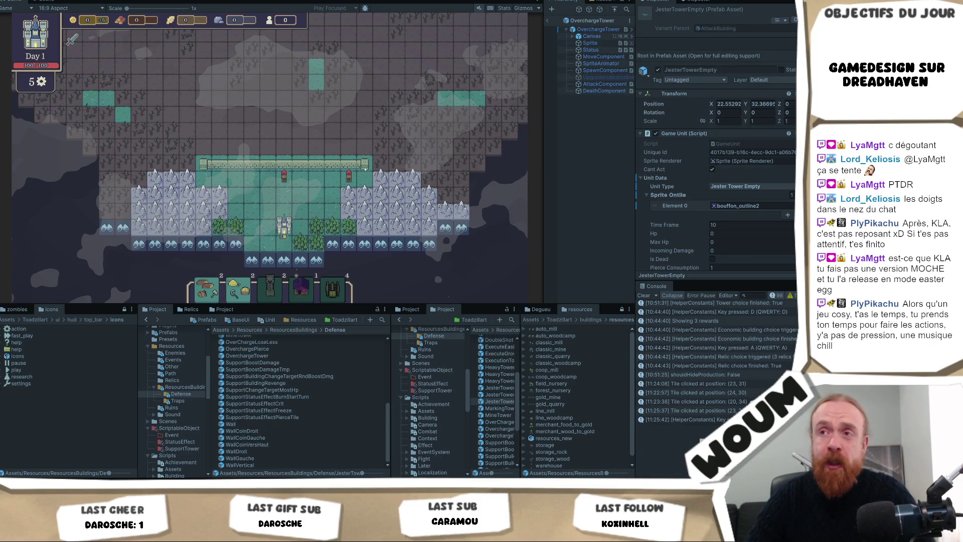
Step: Select a map tile, pan and zoom the view, then pick the tile just above the castle
{"action": "left_click", "coordinate": [317, 194]}
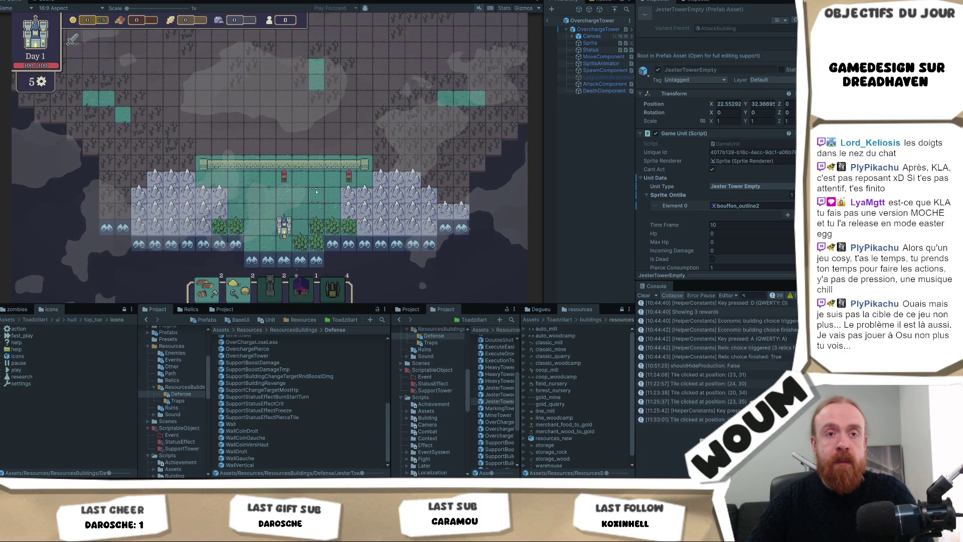
{"action": "mouse_move", "coordinate": [284, 185]}
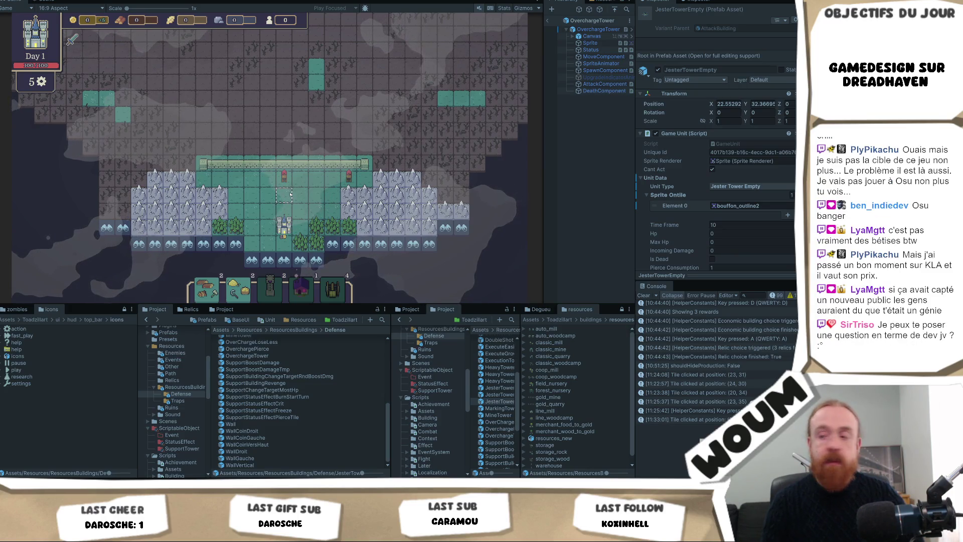
{"action": "mouse_move", "coordinate": [292, 278]}
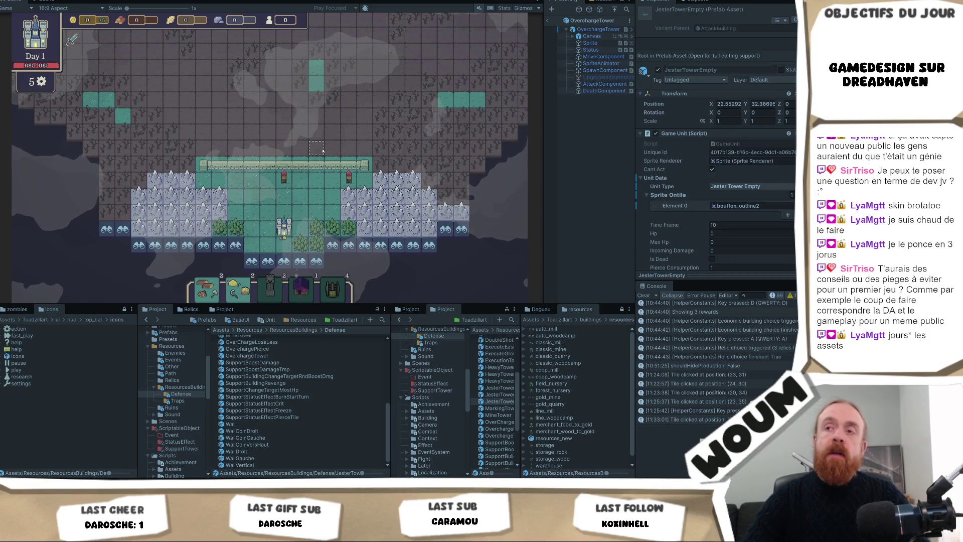
{"action": "mouse_move", "coordinate": [323, 149]}
{"action": "left_mouse_down"}
{"action": "mouse_move", "coordinate": [327, 171]}
{"action": "mouse_move", "coordinate": [316, 122]}
{"action": "mouse_move", "coordinate": [314, 205]}
{"action": "mouse_move", "coordinate": [315, 159]}
{"action": "left_mouse_up"}
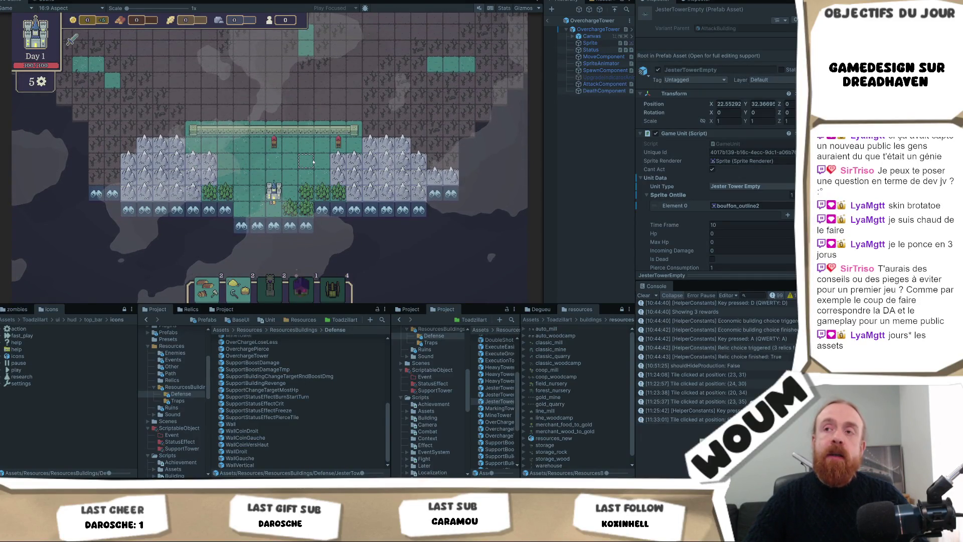
{"action": "scroll", "coordinate": [313, 161], "scroll_direction": "up", "scroll_amount": 1}
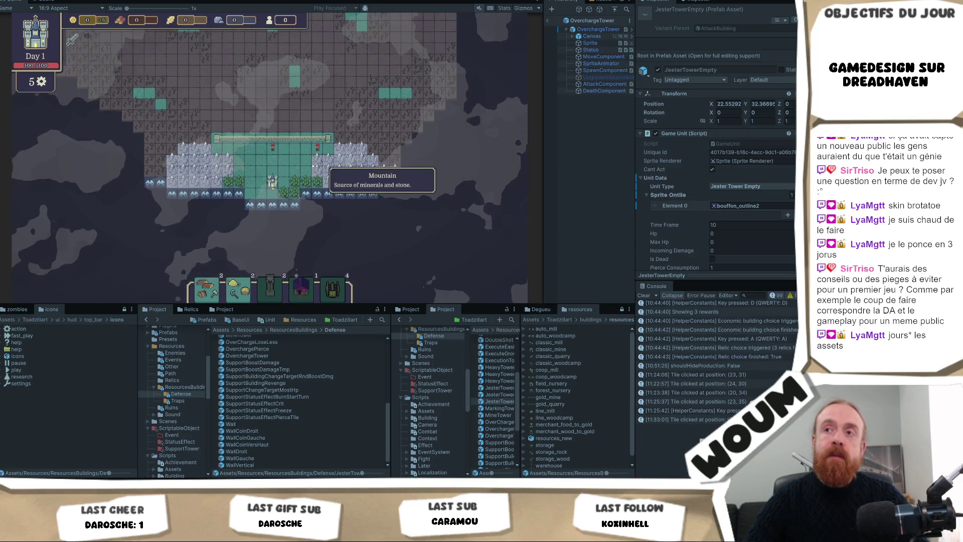
{"action": "scroll", "coordinate": [311, 165], "scroll_direction": "up", "scroll_amount": 3}
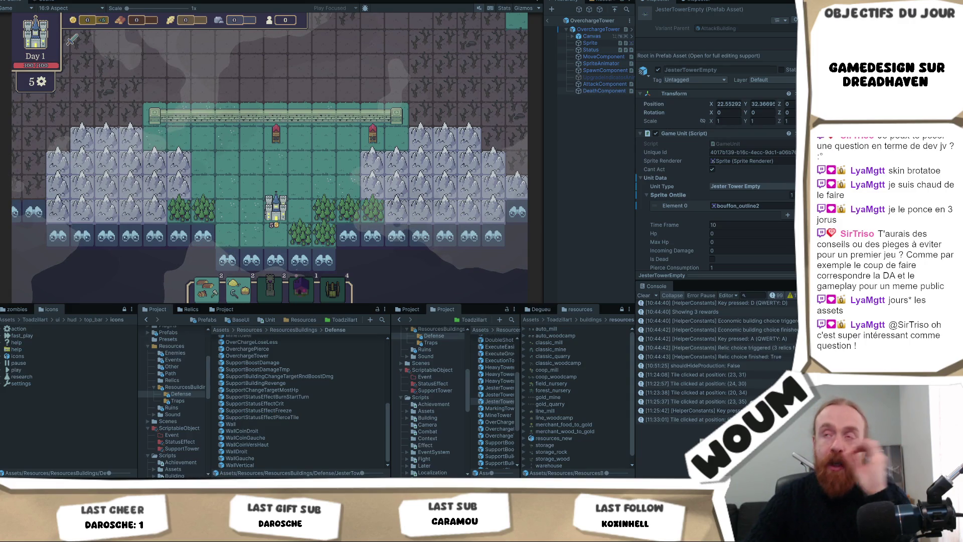
{"action": "left_click", "coordinate": [308, 170]}
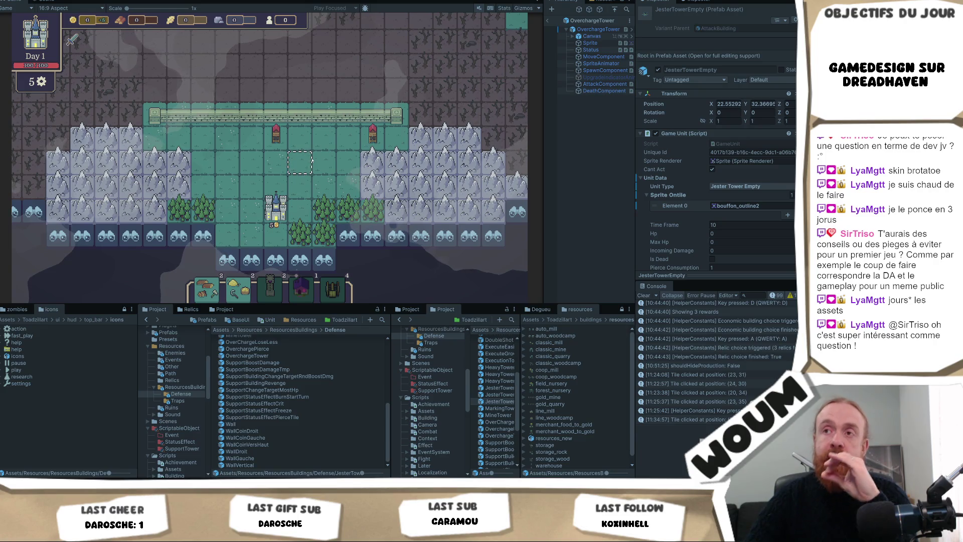